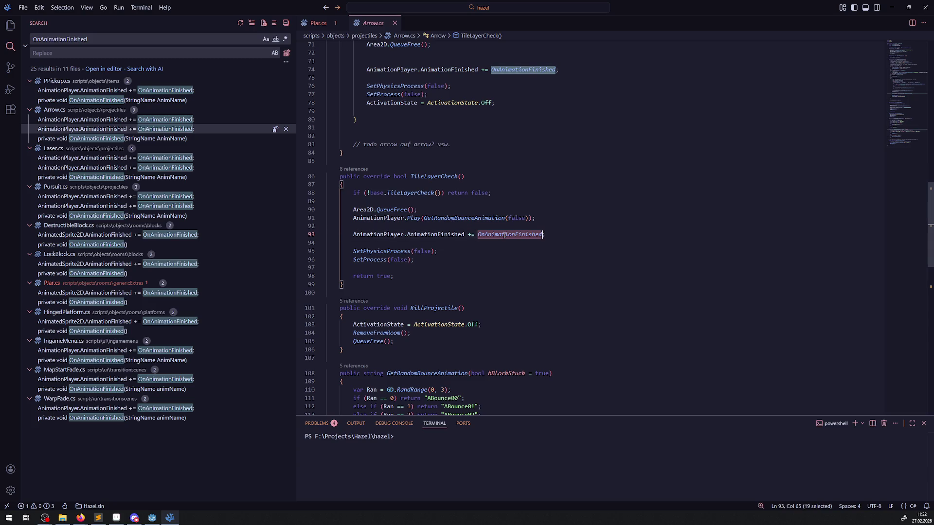
Step: Replace PJar.cs's old OnAnimationFinished method with the version from Arrow.cs
{"action": "scroll", "coordinate": [533, 281], "scroll_direction": "down", "scroll_amount": 6}
{"action": "scroll", "coordinate": [533, 281], "scroll_direction": "down", "scroll_amount": 2}
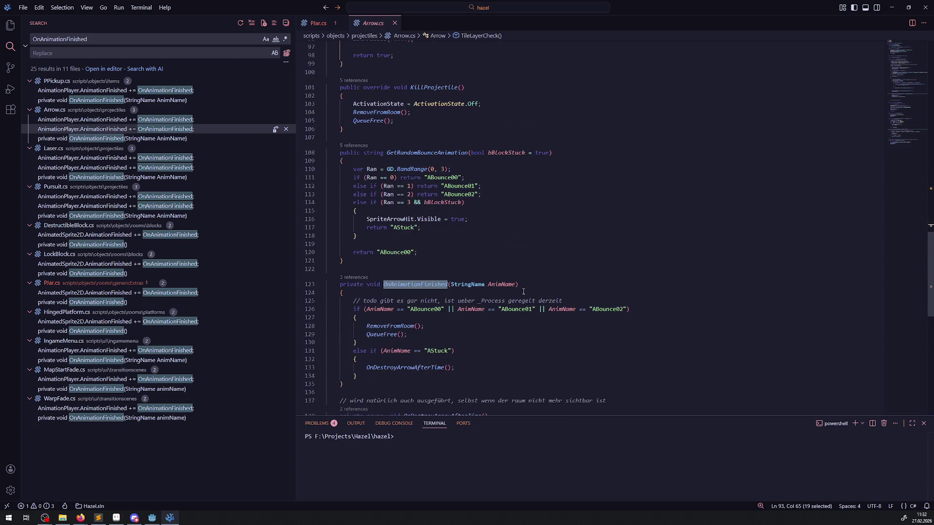
{"action": "scroll", "coordinate": [501, 289], "scroll_direction": "up", "scroll_amount": 2}
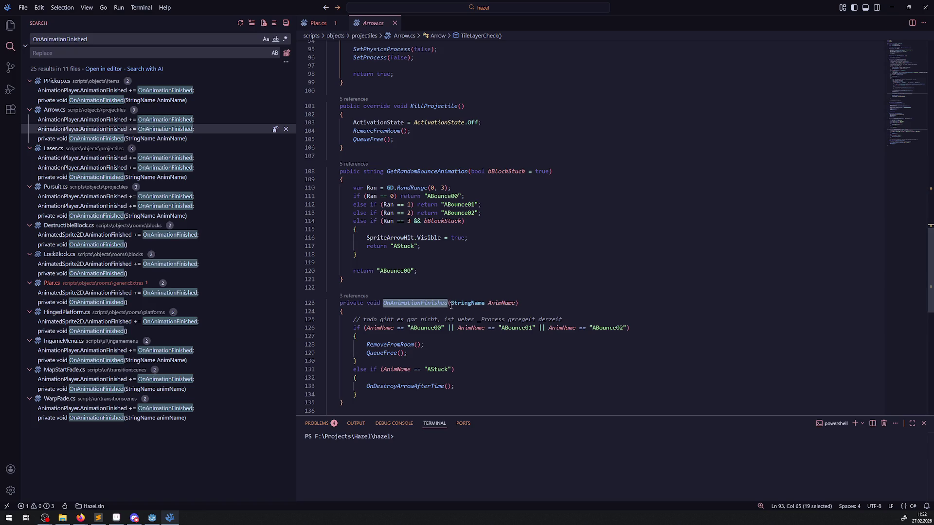
{"action": "left_click_drag", "start_coordinate": [450, 287], "coordinate": [449, 405]}
{"action": "key", "text": "ctrl+c"}
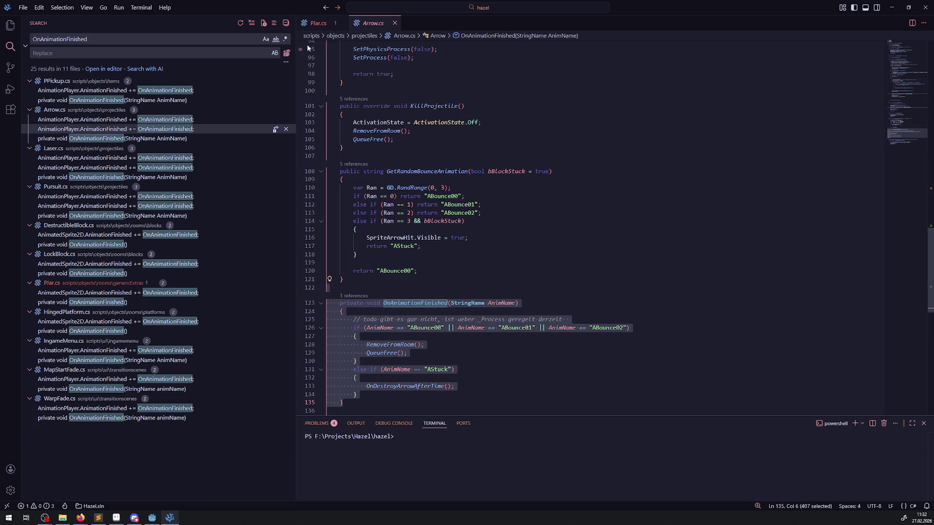
{"action": "left_click", "coordinate": [324, 25]}
{"action": "left_click_drag", "start_coordinate": [359, 309], "coordinate": [449, 270]}
{"action": "key", "text": "ctrl+v"}
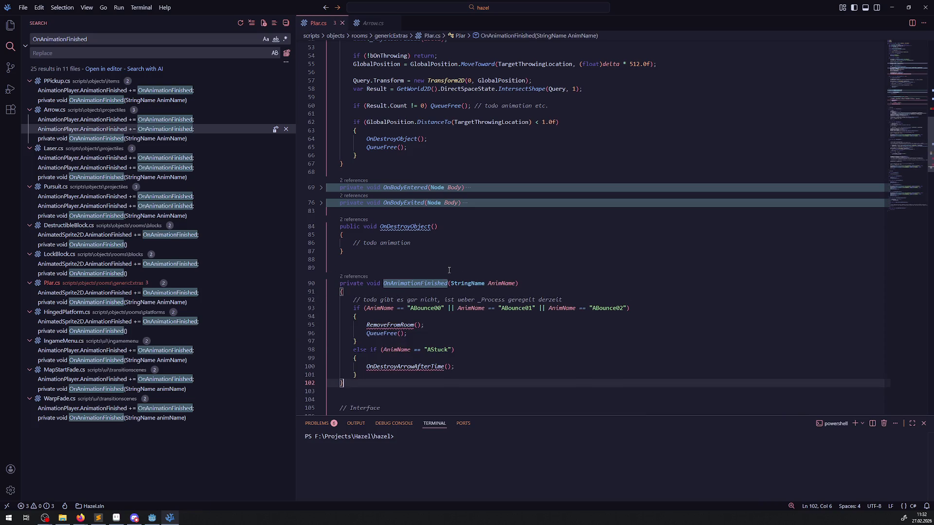
Step: Reveal PJar.cs in the file tree, then bring up the Jar scene in Godot
{"action": "key", "text": "ctrl+shift+e"}
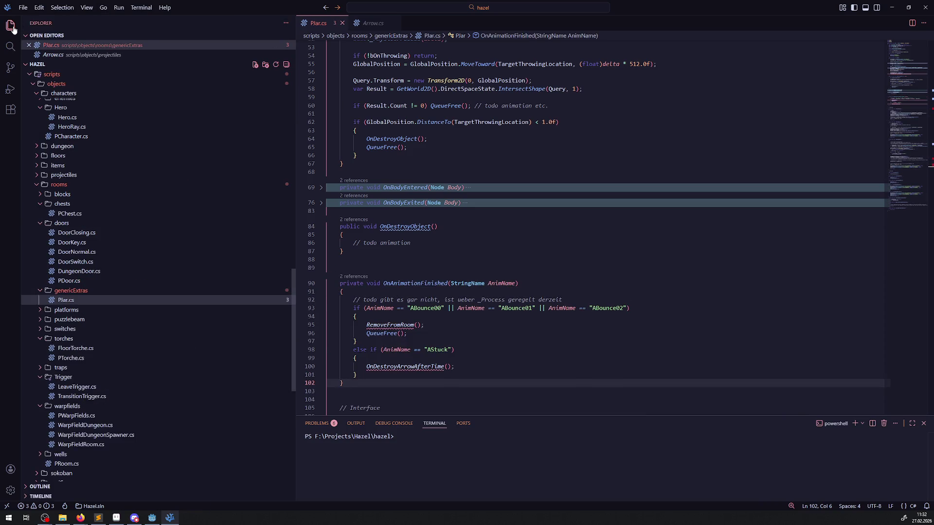
{"action": "left_click", "coordinate": [493, 260]}
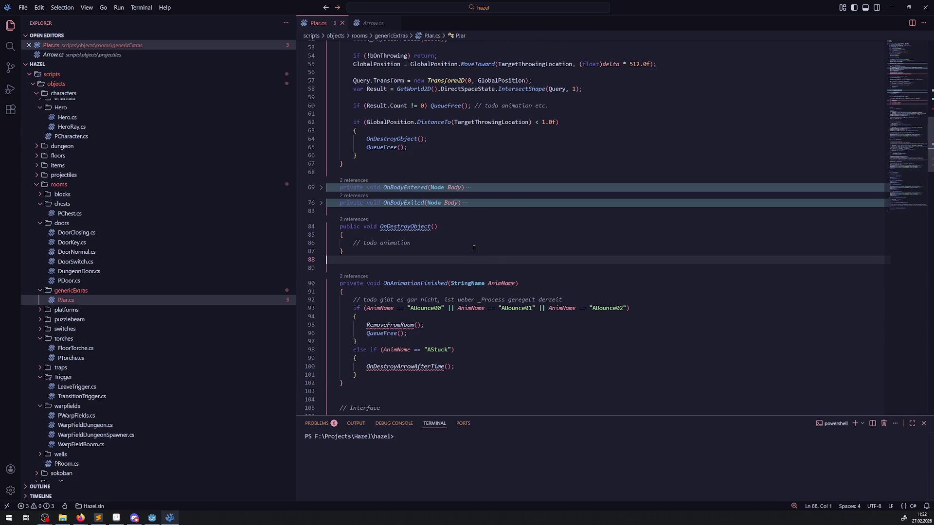
{"action": "scroll", "coordinate": [472, 247], "scroll_direction": "up", "scroll_amount": 4}
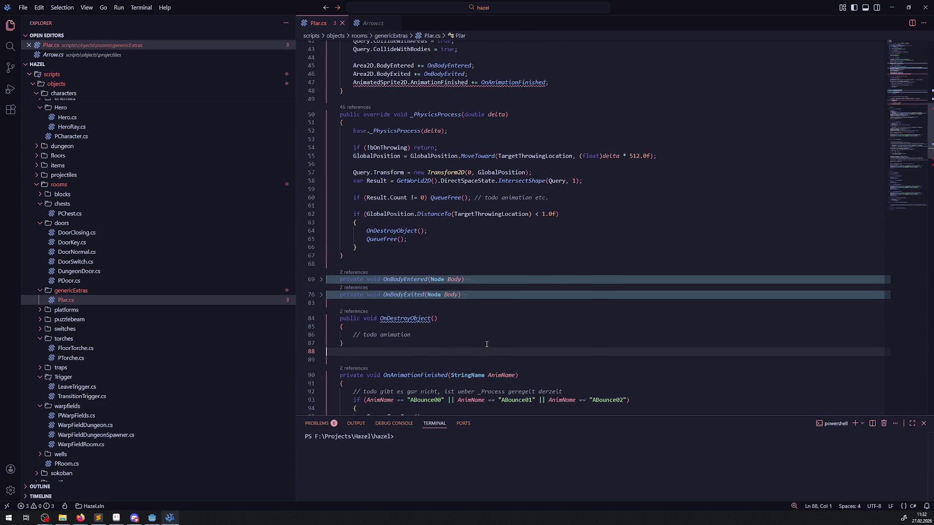
{"action": "mouse_move", "coordinate": [461, 83]}
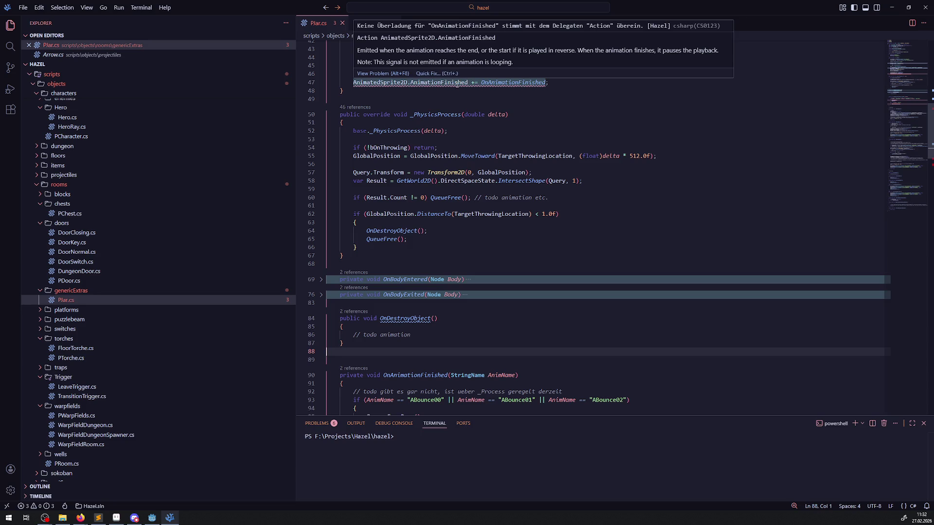
{"action": "left_click", "coordinate": [152, 518]}
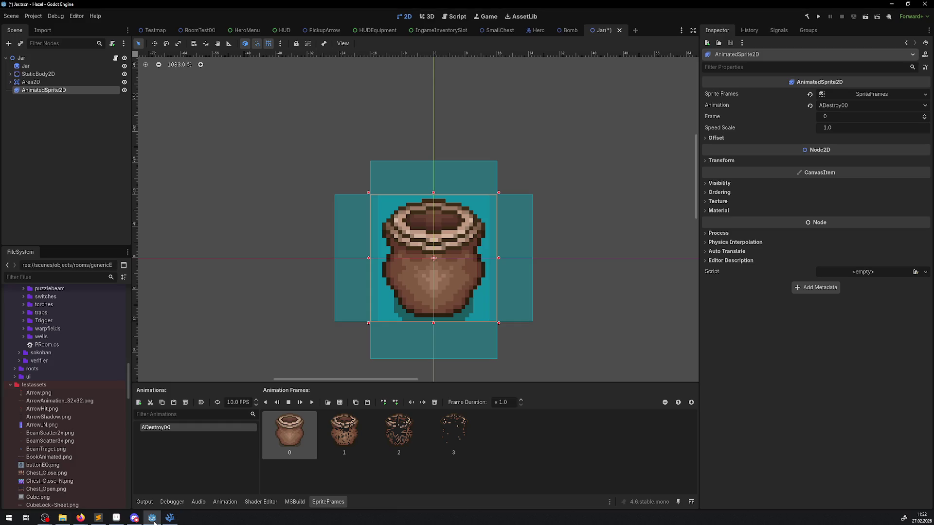
Step: Review the Jar's four-frame ADestroy00 animation in Godot, then return to PJar.cs in VS Code
{"action": "left_click", "coordinate": [153, 521]}
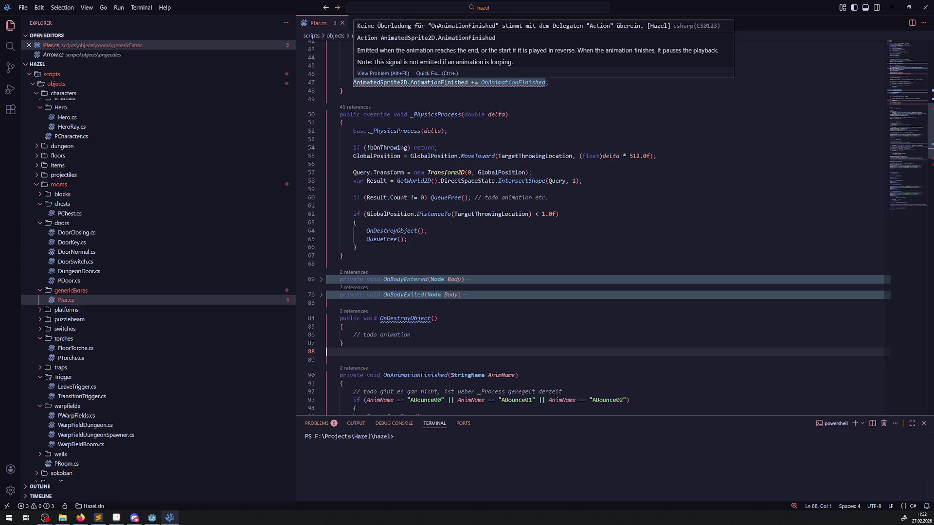
Step: Search the whole project for AnimatedSprite2D
{"action": "double_click", "coordinate": [513, 82]}
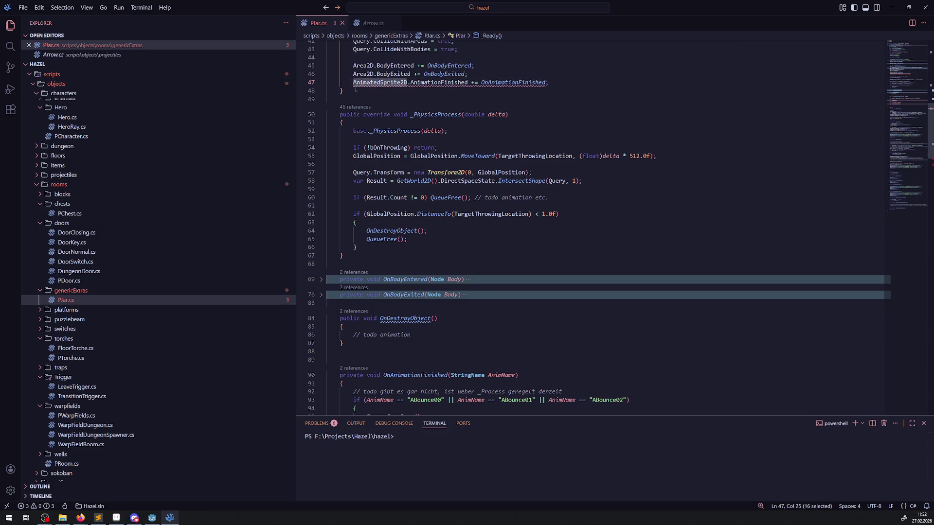
{"action": "left_click", "coordinate": [10, 46]}
{"action": "type", "text": "AnimatedSprite2D"}
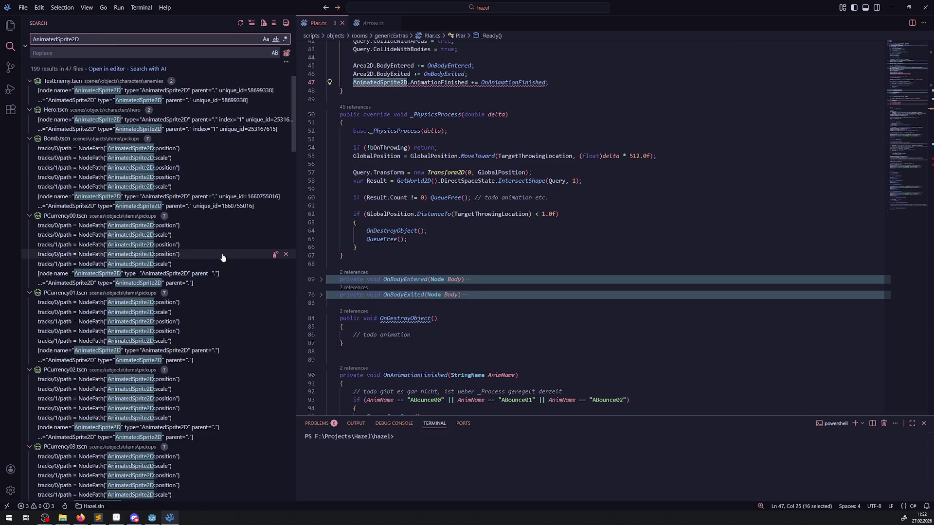
{"action": "scroll", "coordinate": [184, 298], "scroll_direction": "down", "scroll_amount": 15}
{"action": "scroll", "coordinate": [176, 276], "scroll_direction": "down", "scroll_amount": 10}
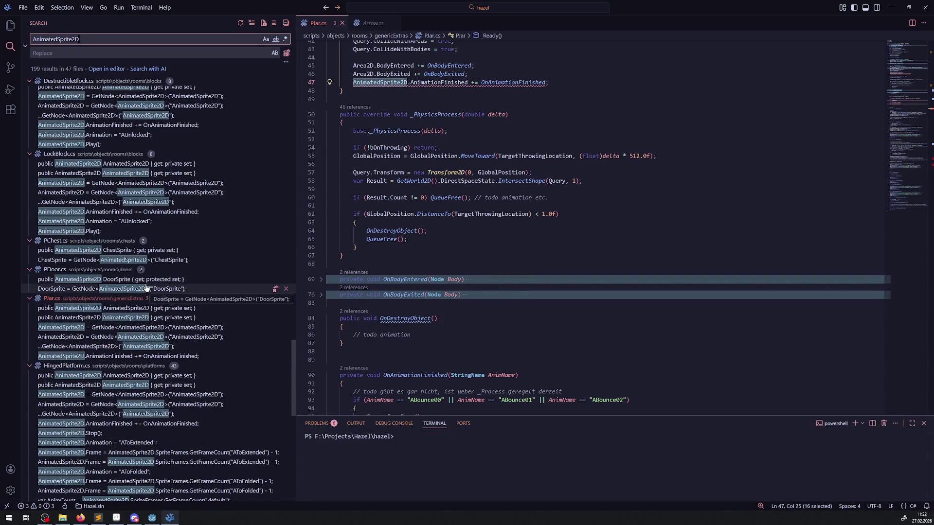
Step: Compare LockBlock.cs's OnAnimationFinished handler, then open PJar.cs from the search results
{"action": "left_click", "coordinate": [146, 215]}
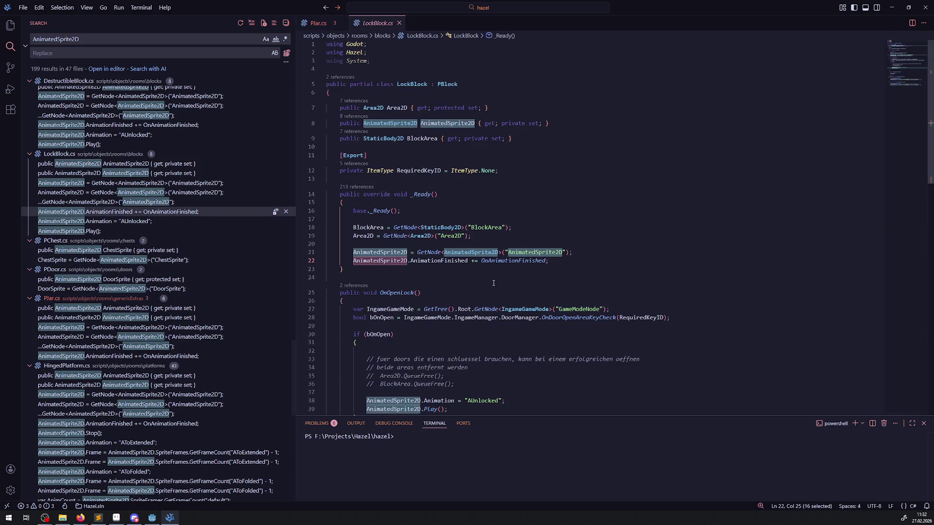
{"action": "left_click", "coordinate": [499, 264]}
{"action": "double_click", "coordinate": [499, 264]}
{"action": "scroll", "coordinate": [501, 311], "scroll_direction": "down", "scroll_amount": 4}
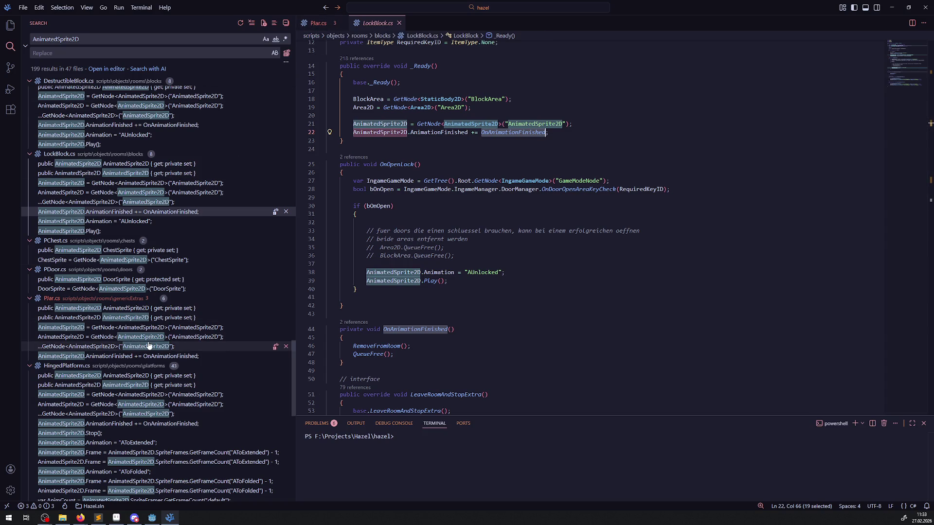
{"action": "left_click", "coordinate": [146, 356]}
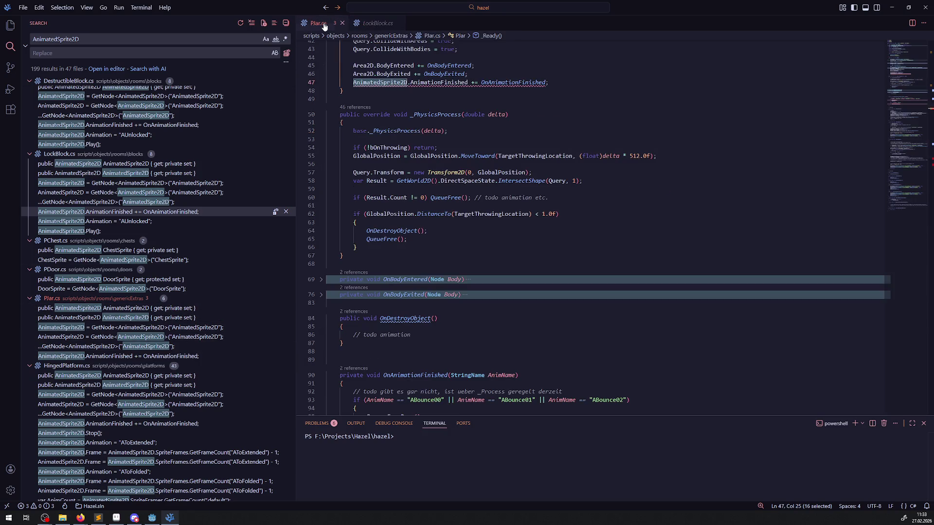
Step: Make OnAnimationFinished parameterless, replace its body with a todo comment, and save
{"action": "scroll", "coordinate": [510, 253], "scroll_direction": "down", "scroll_amount": 4}
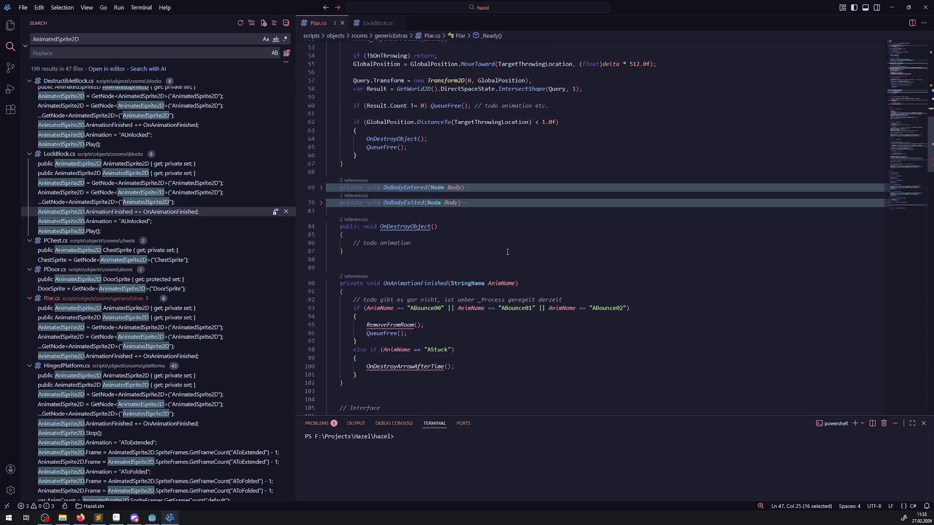
{"action": "left_click_drag", "start_coordinate": [451, 283], "coordinate": [517, 283]}
{"action": "key", "text": "BackSpace"}
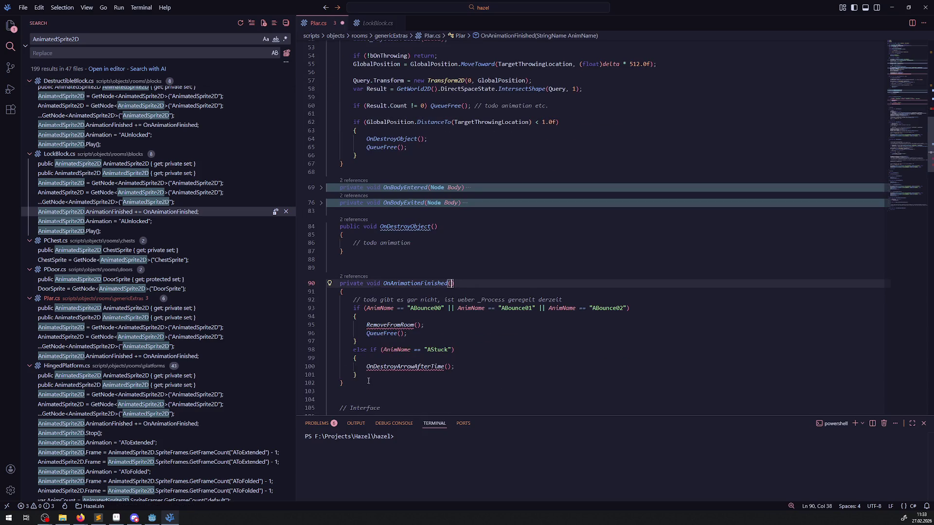
{"action": "left_click_drag", "start_coordinate": [365, 376], "coordinate": [386, 302]}
{"action": "key", "text": "BackSpace"}
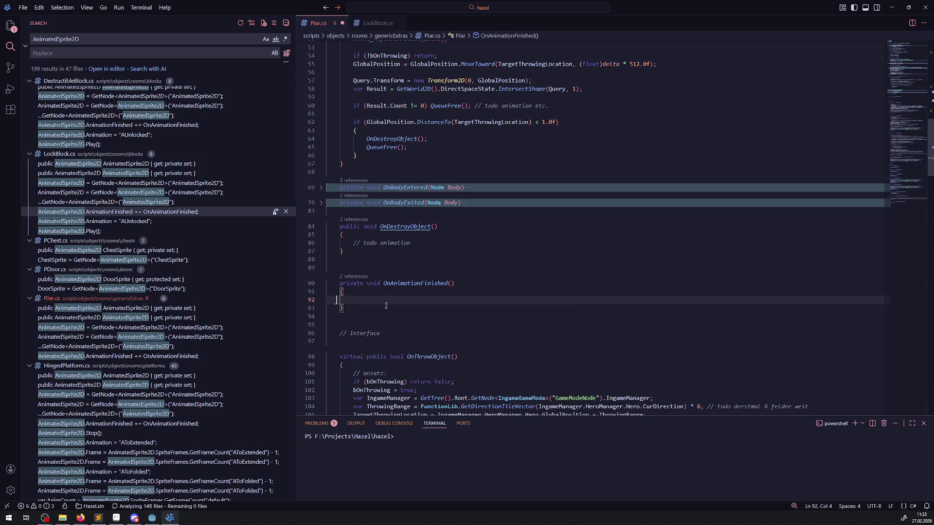
{"action": "type", "text": "// todo "}
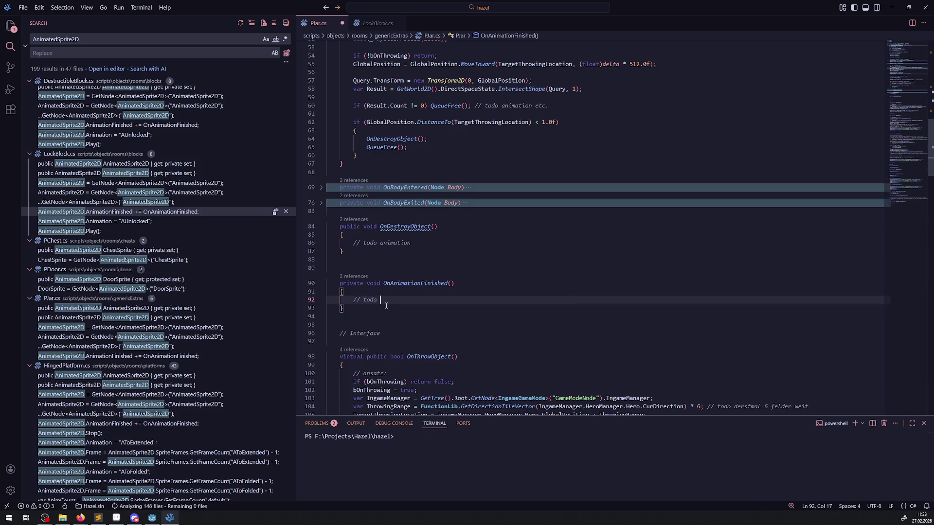
{"action": "type", "text": "sprter abfrage was"}
{"action": "type", "text": " die aktu"}
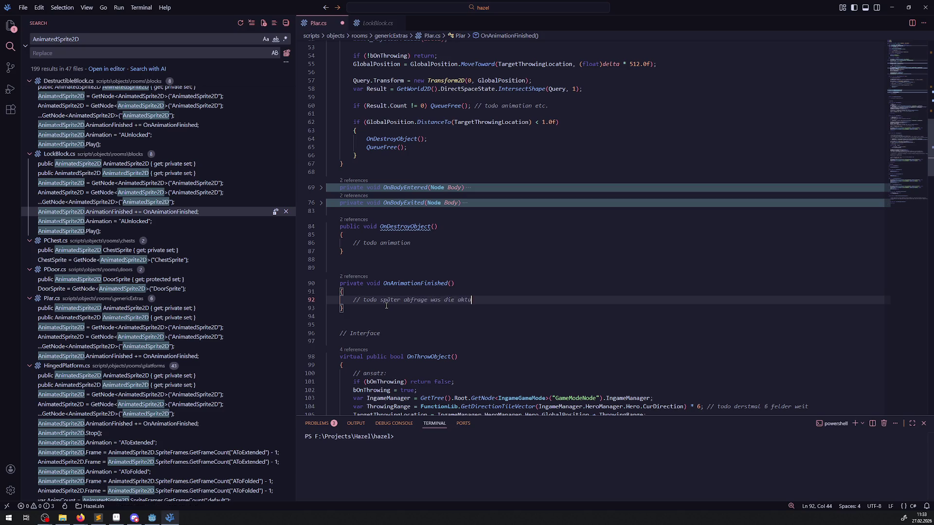
{"action": "type", "text": "elle animation "}
{"action": "type", "text": "wäre, falls d"}
{"action": "type", "text": "ie jar "}
{"action": "type", "text": "mehrere h"}
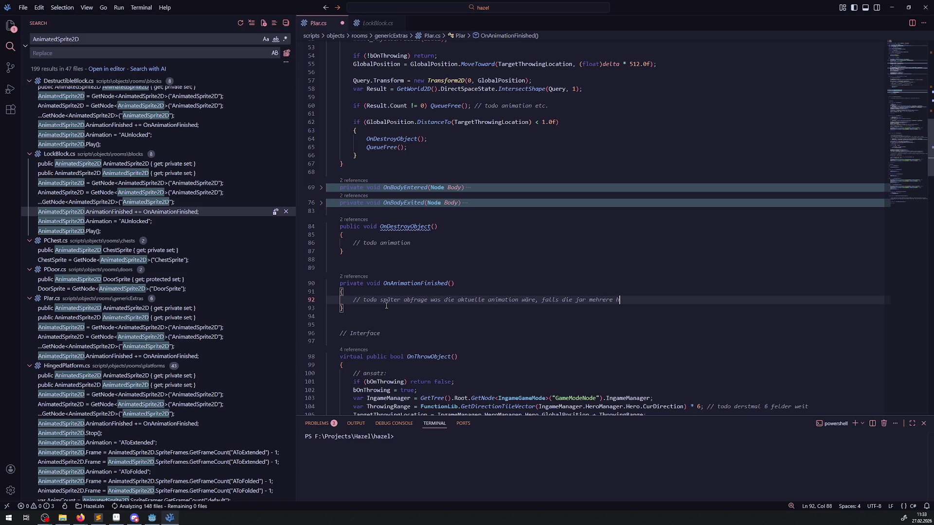
{"action": "type", "text": "ätte"}
{"action": "key", "text": "ctrl+s"}
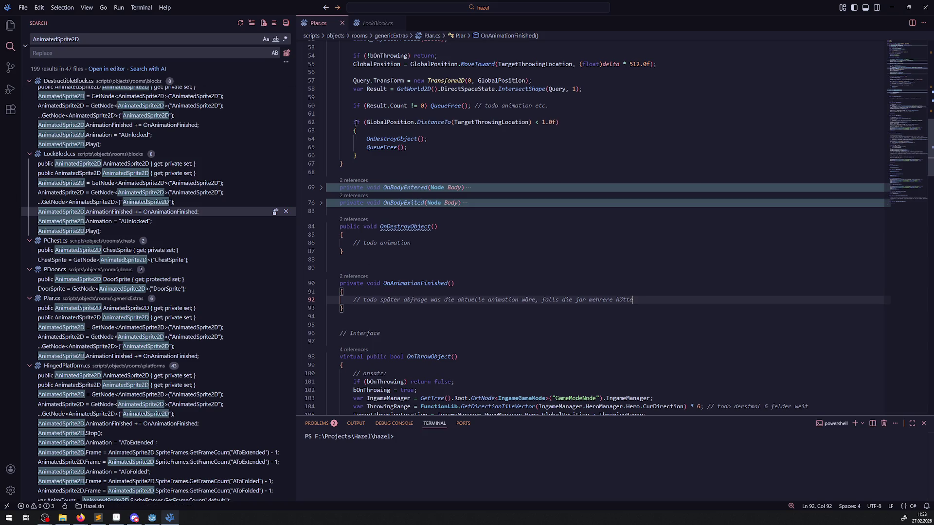
Step: Move QueueFree() from line 65 into OnAnimationFinished below the todo, and save
{"action": "double_click", "coordinate": [370, 147]}
{"action": "key", "text": "shift+End"}
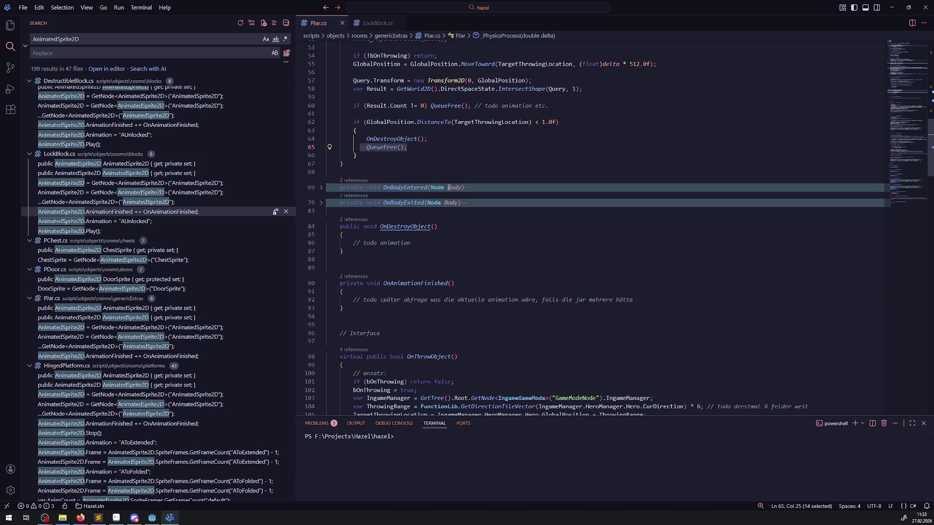
{"action": "key", "text": "BackSpace"}
{"action": "left_click", "coordinate": [652, 300]}
{"action": "key", "text": "Return"}
{"action": "type", "text": "QueueFree();"}
{"action": "key", "text": "ctrl+s"}
{"action": "scroll", "coordinate": [434, 234], "scroll_direction": "up", "scroll_amount": 4}
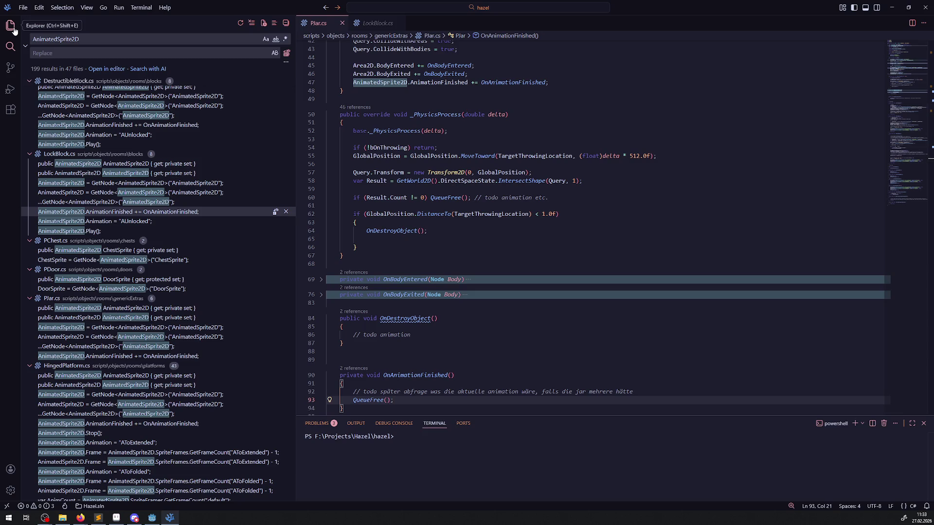
Step: Add AnimatedSprite2D.Play(); under the todo comment in OnDestroyObject and save PJar.cs
{"action": "left_click", "coordinate": [15, 29]}
{"action": "left_click_drag", "start_coordinate": [296, 136], "coordinate": [192, 135]}
{"action": "scroll", "coordinate": [288, 225], "scroll_direction": "up", "scroll_amount": 3}
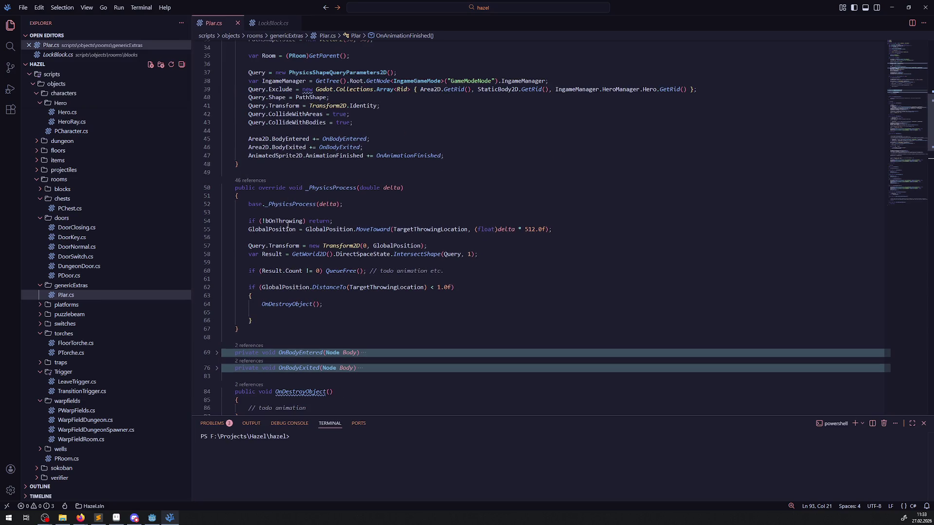
{"action": "double_click", "coordinate": [267, 156]}
{"action": "key", "text": "ctrl+c"}
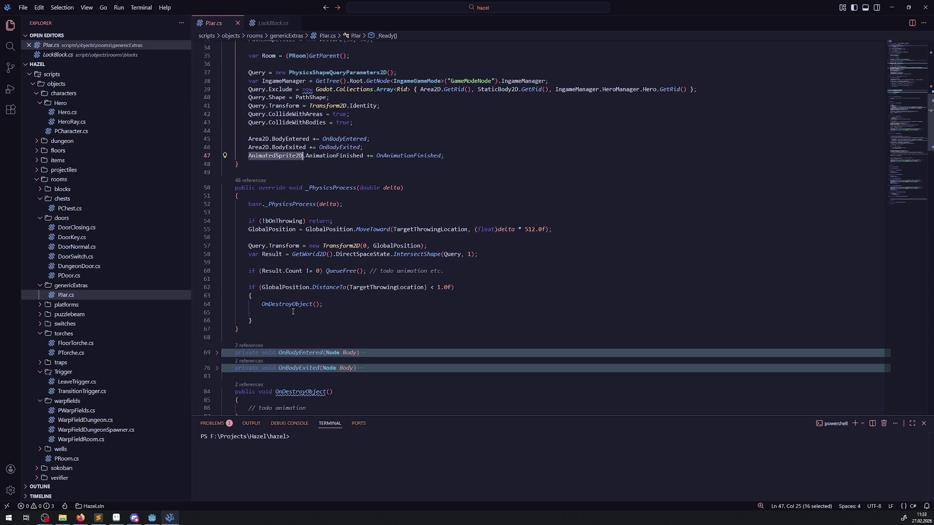
{"action": "scroll", "coordinate": [265, 305], "scroll_direction": "down", "scroll_amount": 2}
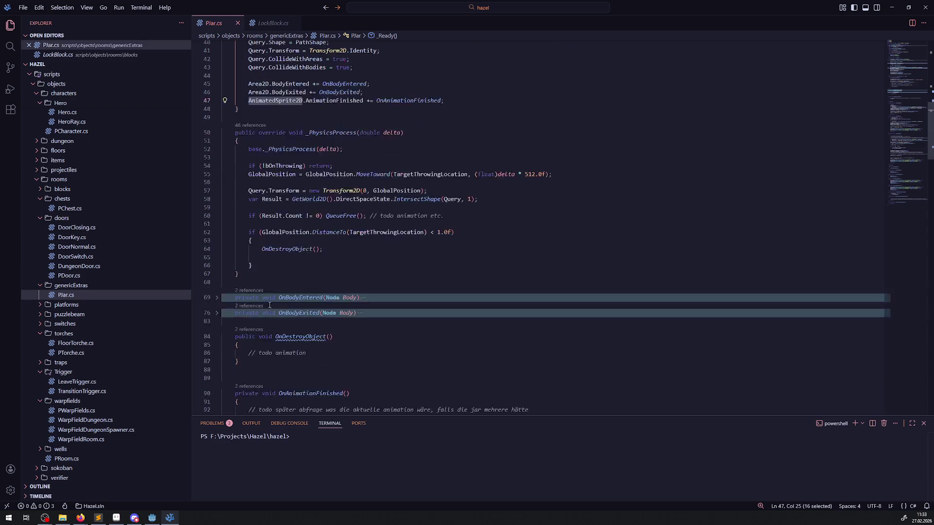
{"action": "left_click", "coordinate": [317, 356]}
{"action": "key", "text": "Return"}
{"action": "key", "text": "ctrl+v"}
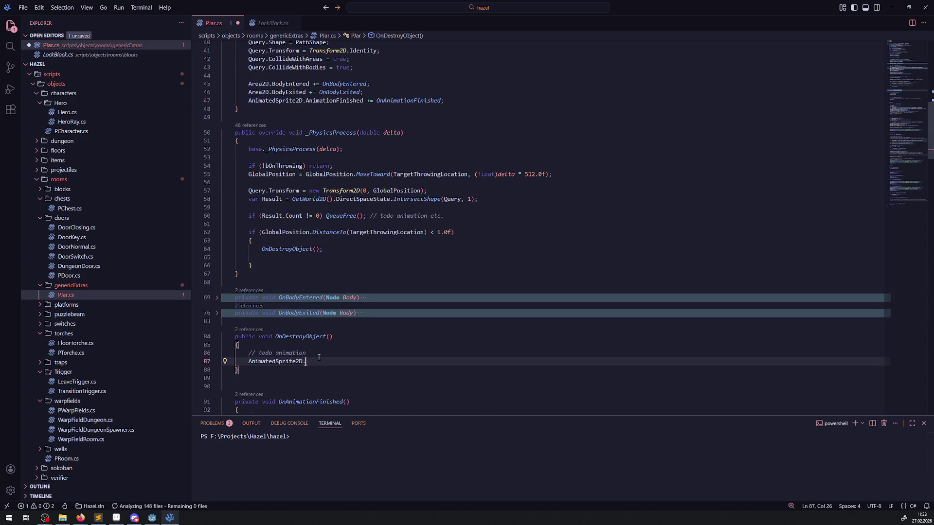
{"action": "type", "text": ".Play"}
{"action": "key", "text": "Escape"}
{"action": "type", "text": "();"}
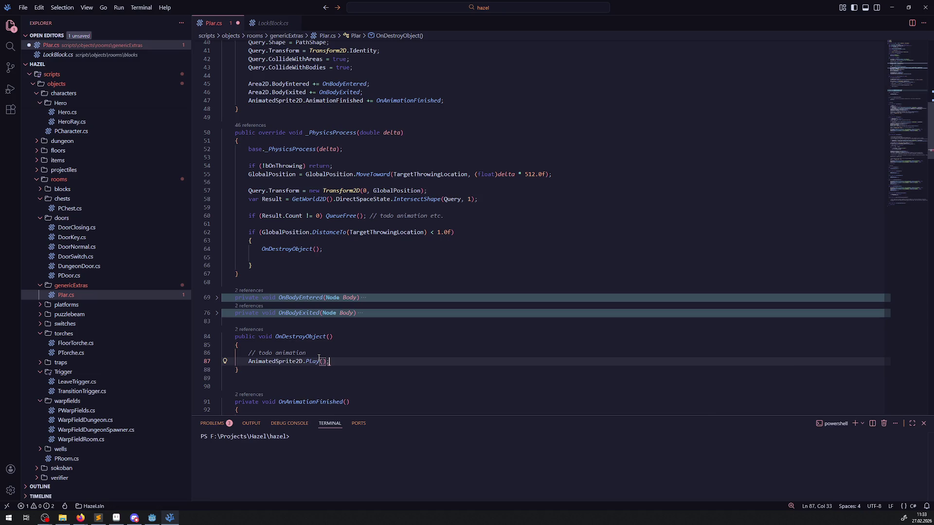
{"action": "key", "text": "ctrl+s"}
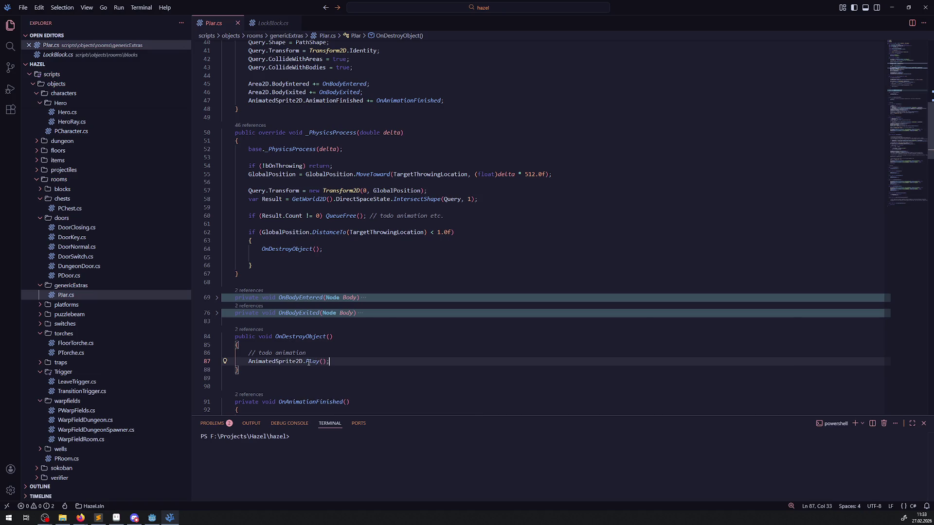
Step: Check the Jar scene in Godot, then reselect AnimatedSprite2D on line 47 in PJar.cs
{"action": "mouse_move", "coordinate": [308, 362]}
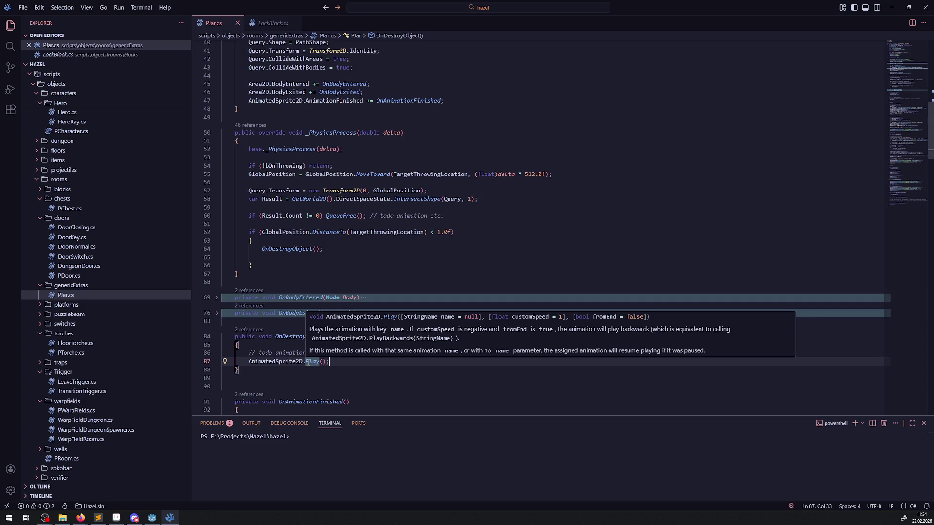
{"action": "scroll", "coordinate": [308, 362], "scroll_direction": "down", "scroll_amount": 3}
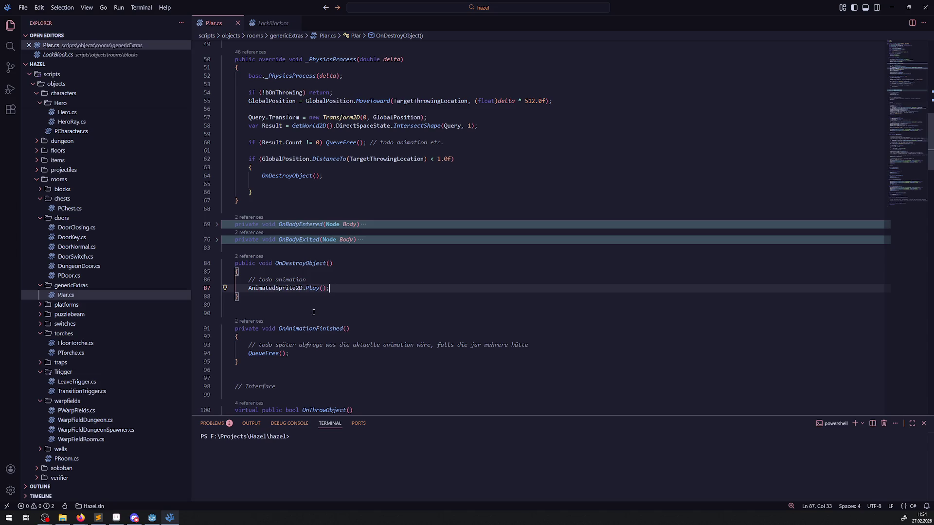
{"action": "scroll", "coordinate": [329, 324], "scroll_direction": "up", "scroll_amount": 7}
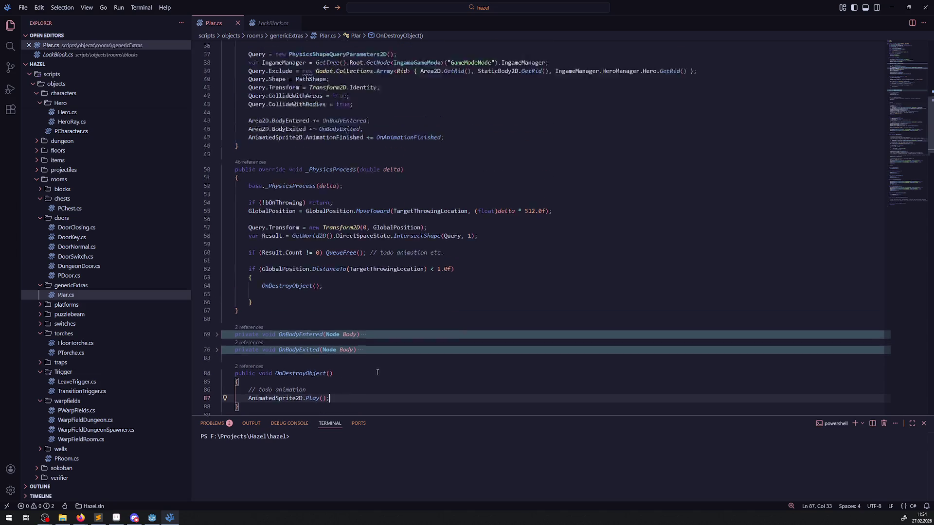
{"action": "scroll", "coordinate": [306, 260], "scroll_direction": "up", "scroll_amount": 3}
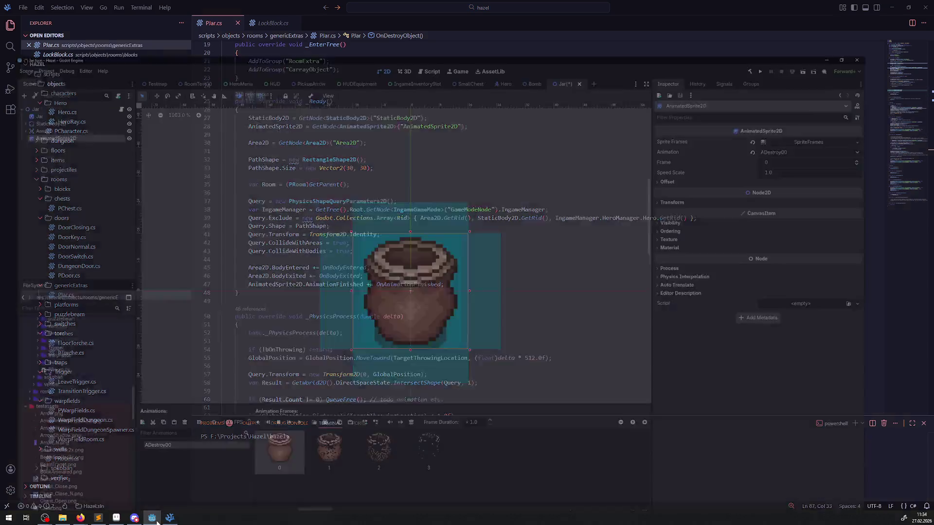
{"action": "left_click", "coordinate": [152, 517]}
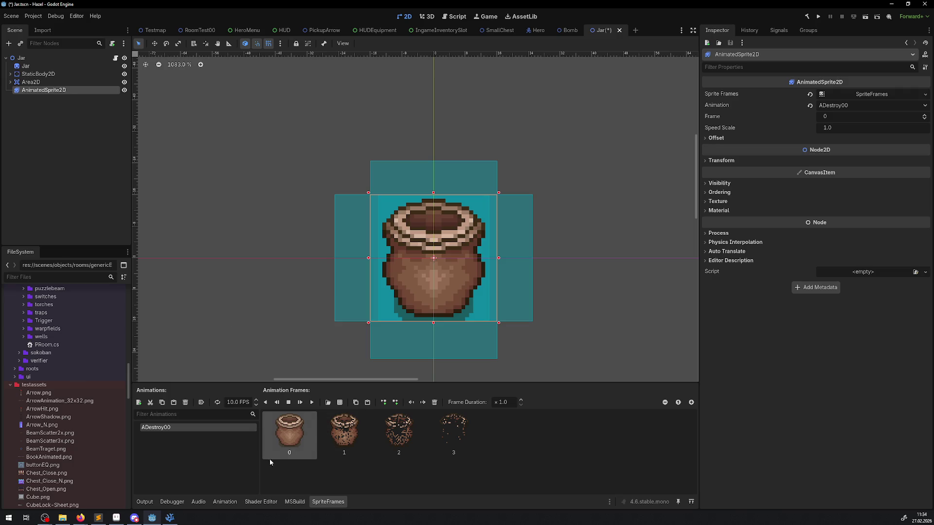
{"action": "left_click", "coordinate": [170, 518]}
{"action": "double_click", "coordinate": [283, 284]}
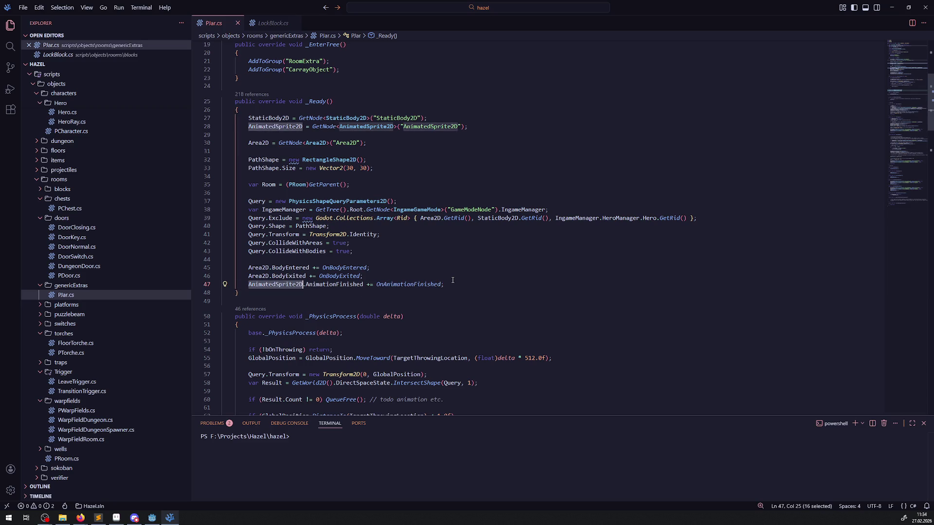
Step: Add AnimatedSprite2D.Visible = false; at the end of _Ready and save
{"action": "key", "text": "ctrl+c"}
{"action": "key", "text": "End"}
{"action": "key", "text": "Return"}
{"action": "key", "text": "ctrl+v"}
{"action": "type", "text": ".V"}
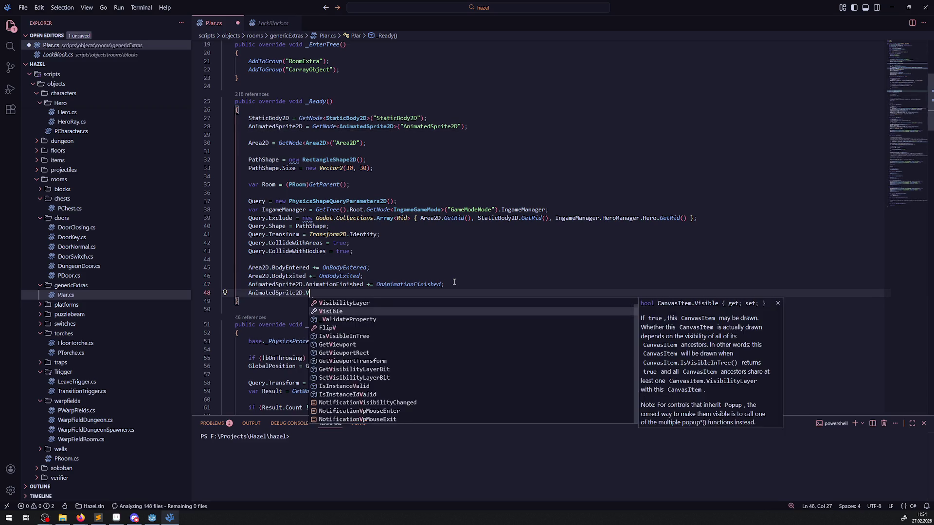
{"action": "type", "text": "isible = false;"}
{"action": "key", "text": "ctrl+s"}
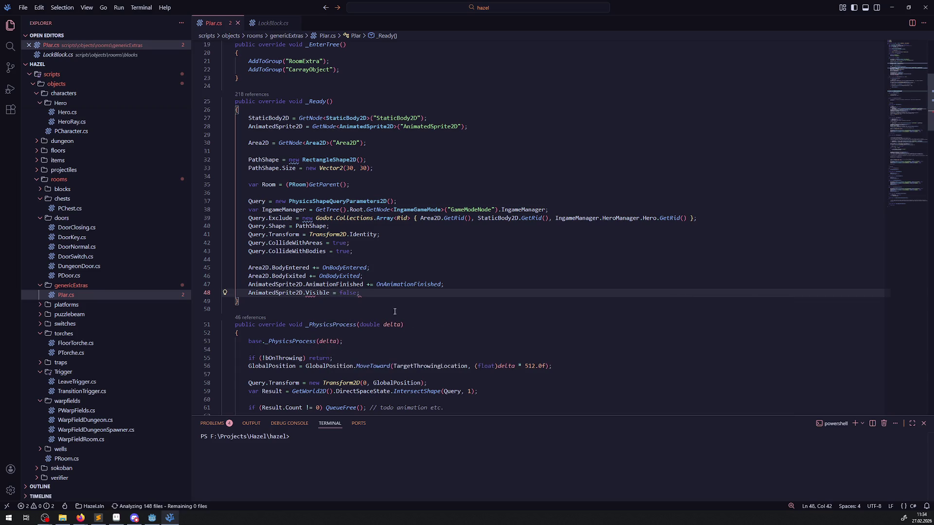
{"action": "left_click_drag", "start_coordinate": [360, 293], "coordinate": [238, 294]}
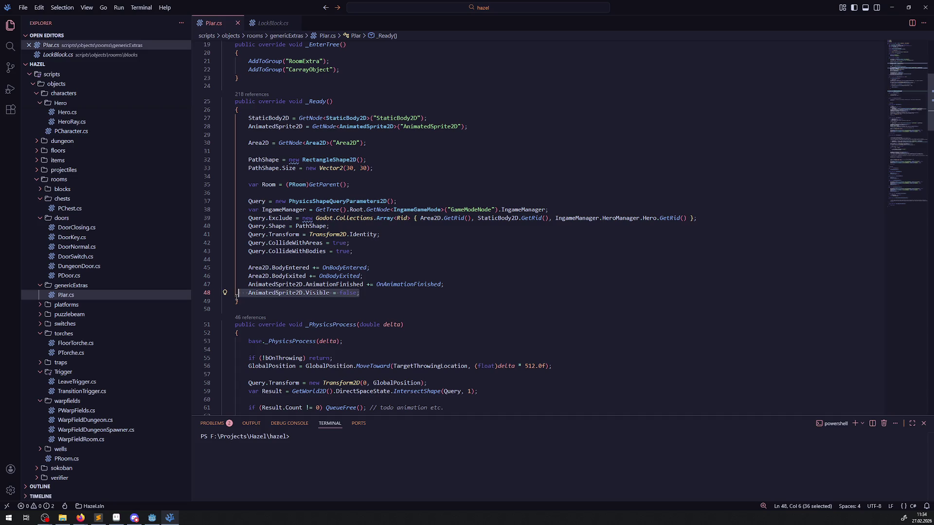
Step: Add AnimatedSprite2D.Visible = True; under the todo in OnDestroyObject and save
{"action": "scroll", "coordinate": [336, 287], "scroll_direction": "down", "scroll_amount": 10}
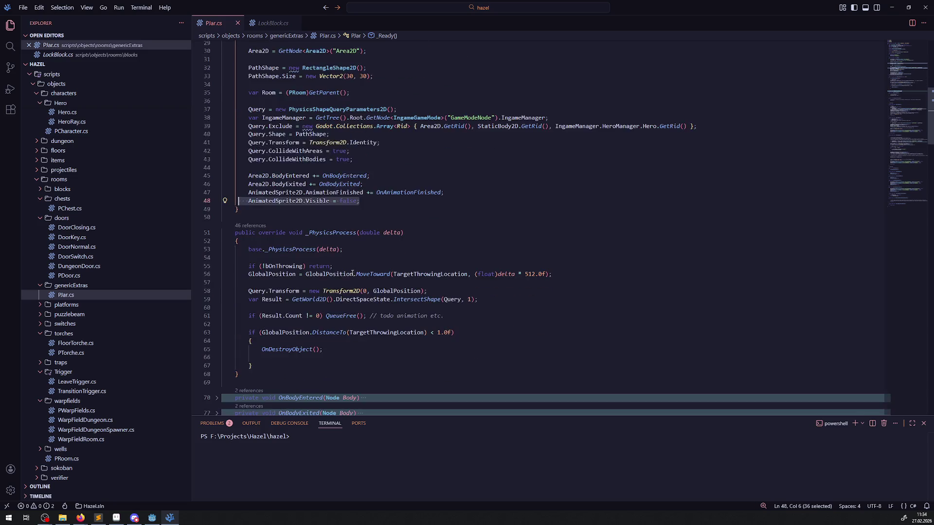
{"action": "left_click", "coordinate": [302, 260]}
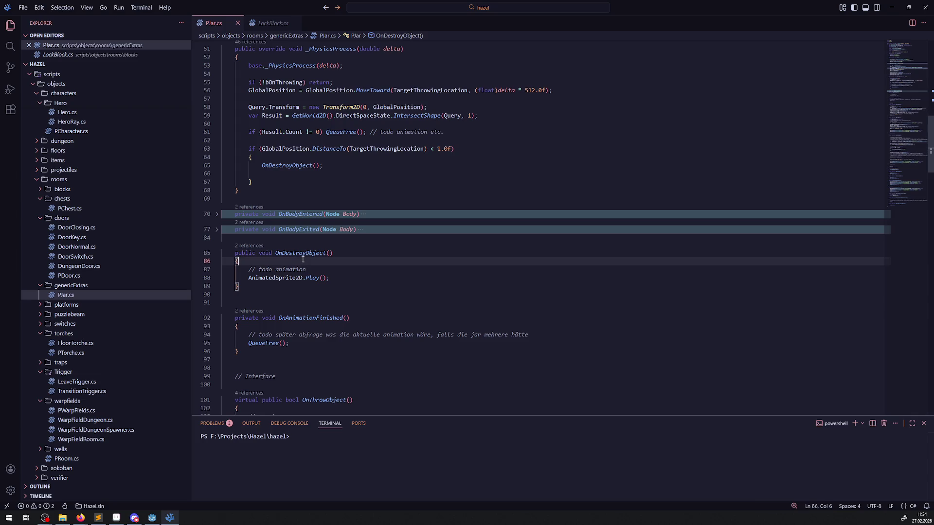
{"action": "left_click", "coordinate": [317, 269]}
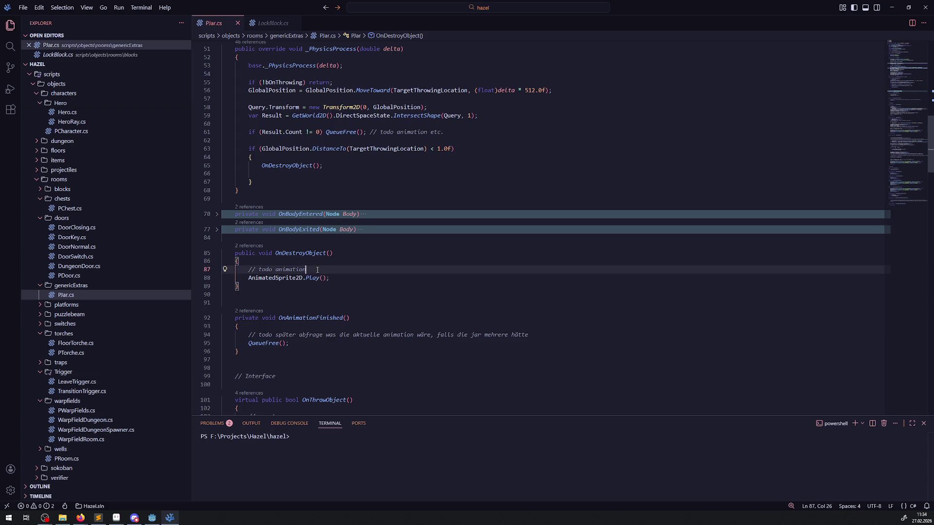
{"action": "key", "text": "Return"}
{"action": "type", "text": "AnimatedSprite2D.Visible = True;"}
{"action": "key", "text": "ctrl+s"}
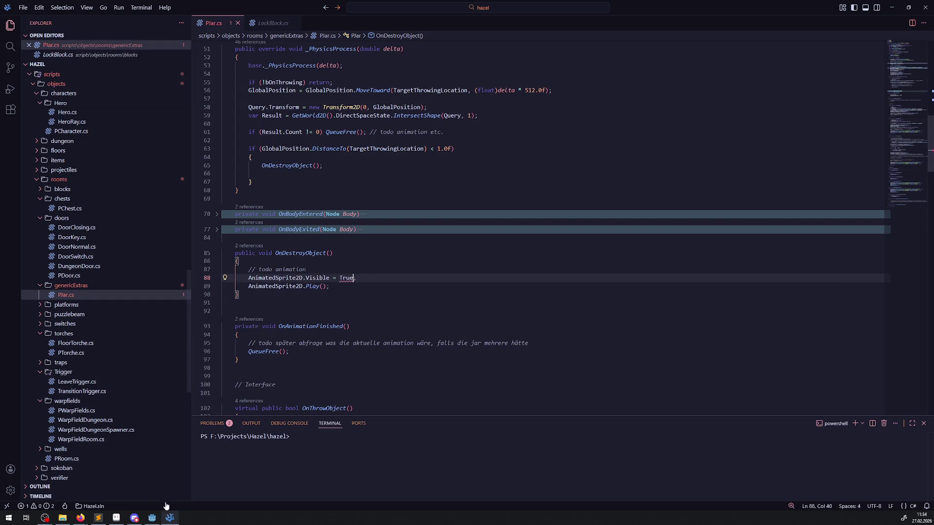
Step: Glance at the Jar scene in Godot, then select a GetNode lookup in PJar.cs to reuse
{"action": "left_click", "coordinate": [152, 518]}
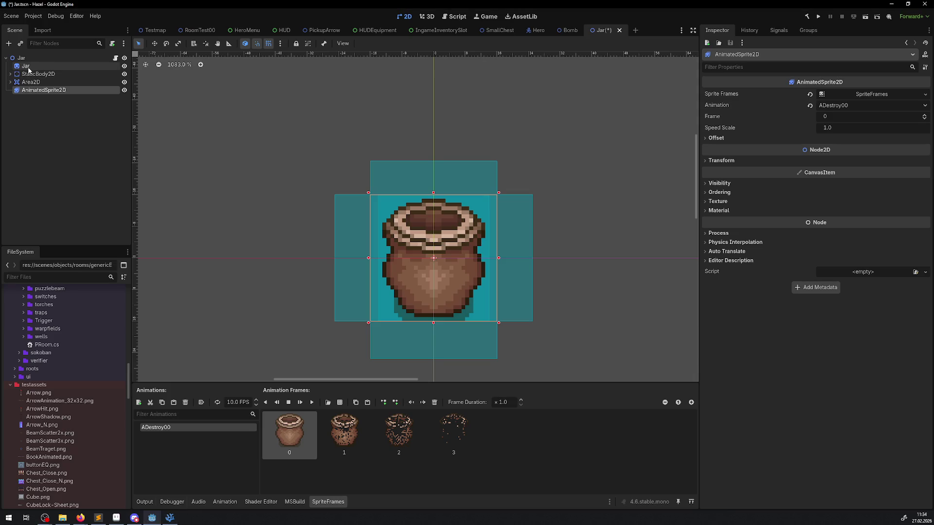
{"action": "left_click", "coordinate": [170, 517]}
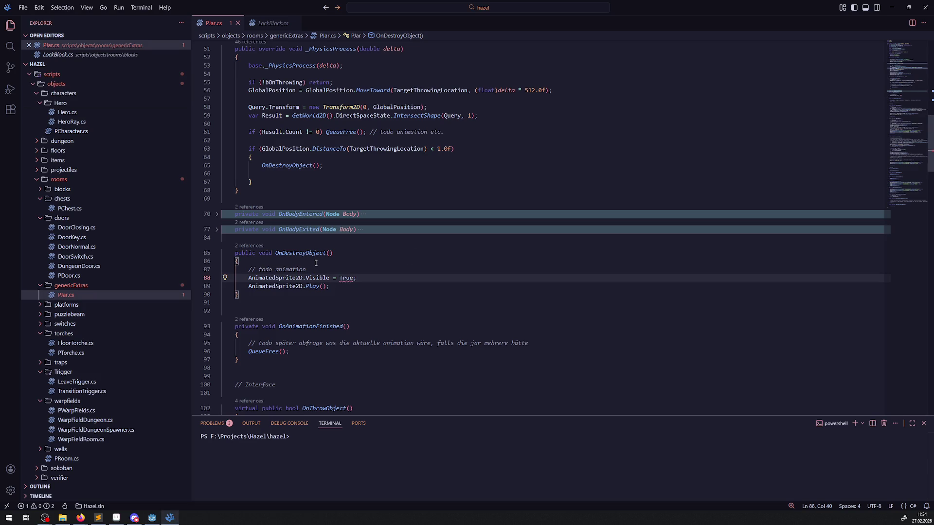
{"action": "mouse_move", "coordinate": [155, 520]}
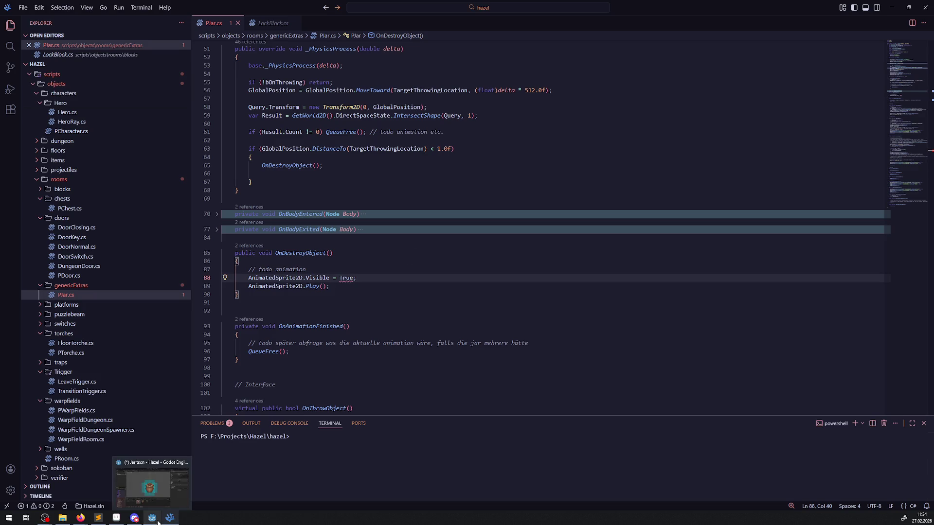
{"action": "scroll", "coordinate": [407, 389], "scroll_direction": "up", "scroll_amount": 10}
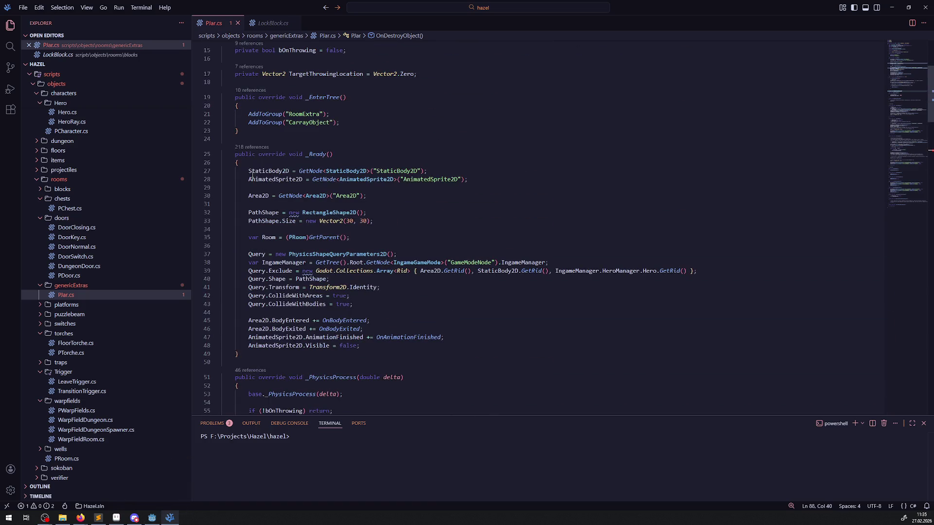
{"action": "left_click_drag", "start_coordinate": [300, 171], "coordinate": [427, 171]}
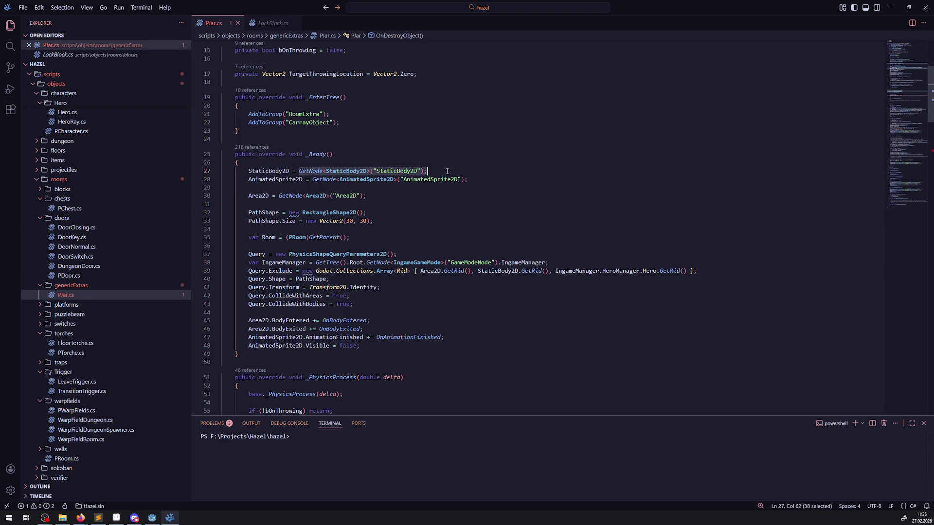
Step: Paste the GetNode lookup as line 88 and correct True to true on line 89
{"action": "scroll", "coordinate": [270, 321], "scroll_direction": "down", "scroll_amount": 15}
{"action": "left_click", "coordinate": [329, 180]}
{"action": "key", "text": "Return"}
{"action": "key", "text": "ctrl+v"}
{"action": "left_click", "coordinate": [341, 196]}
{"action": "key", "text": "Delete"}
{"action": "type", "text": "t"}
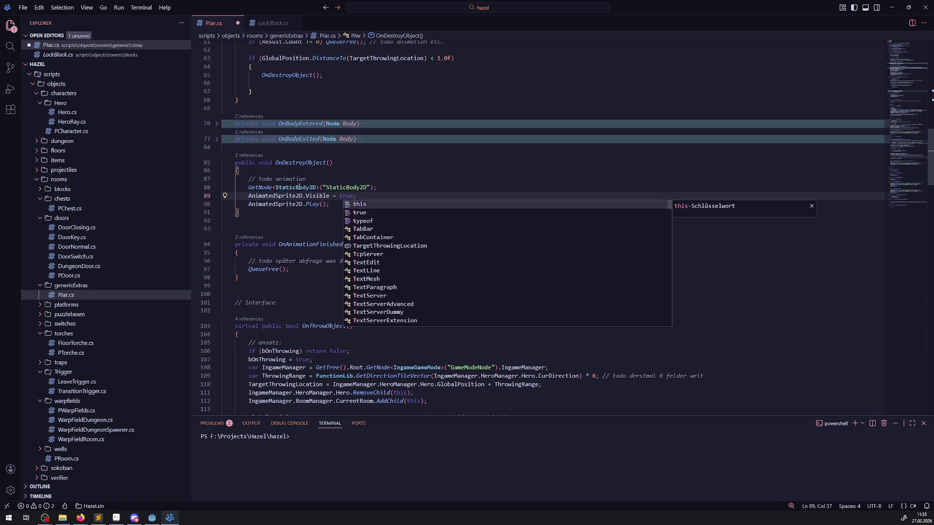
Step: Change the pasted lookup to GetNode<Sprite2D>("Jar")
{"action": "double_click", "coordinate": [291, 188]}
{"action": "type", "text": "Sprite"}
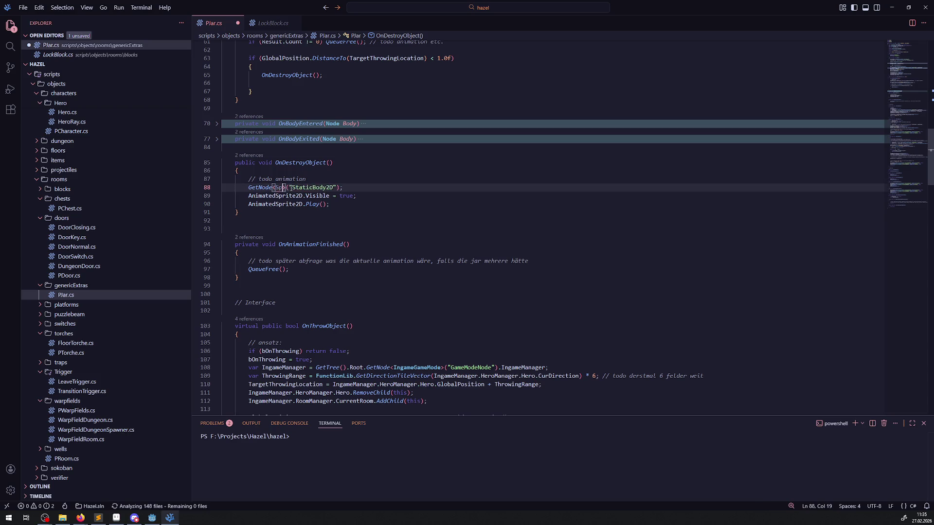
{"action": "left_click", "coordinate": [330, 197]}
{"action": "double_click", "coordinate": [331, 188]}
{"action": "type", "text": "Jar"}
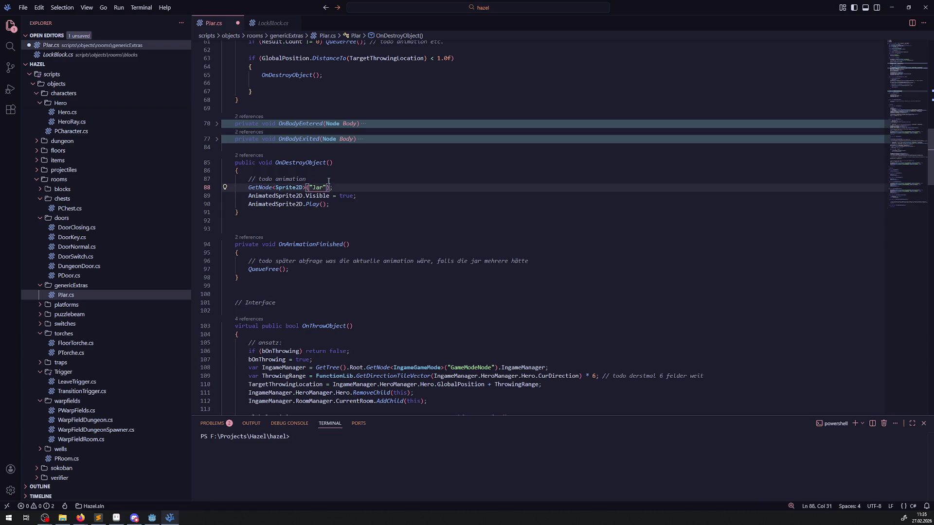
Step: Append .Visible = false; to the Jar lookup, save PJar.cs, and bring Godot forward
{"action": "left_click", "coordinate": [154, 518]}
{"action": "left_click", "coordinate": [153, 518]}
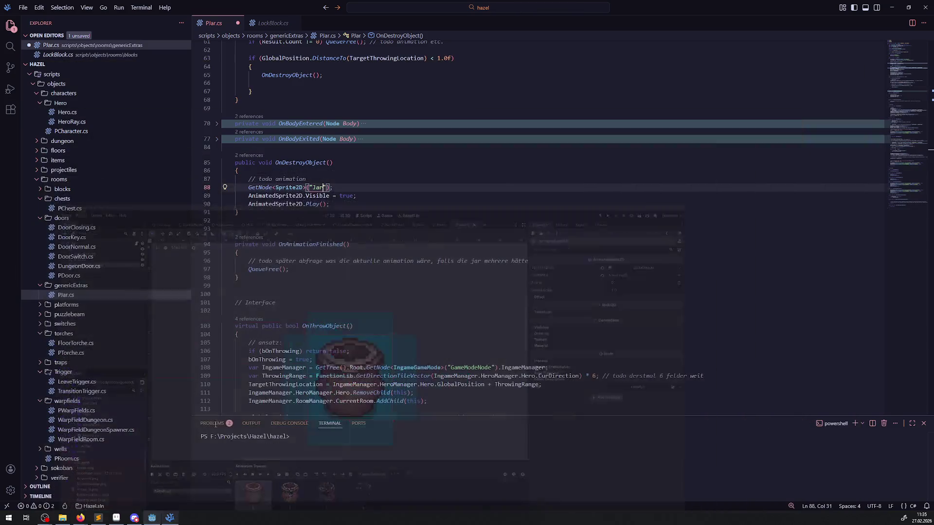
{"action": "left_click", "coordinate": [308, 196]}
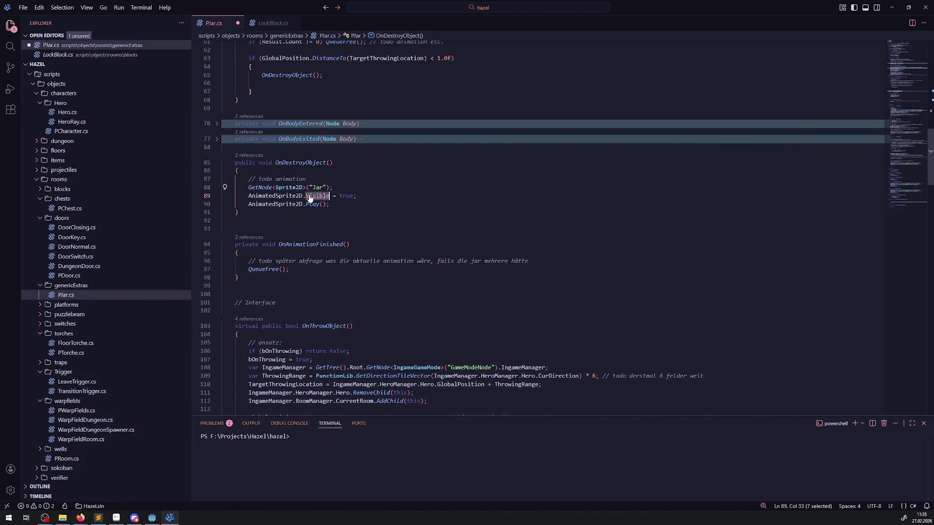
{"action": "left_click", "coordinate": [327, 189]}
{"action": "key", "text": "Right"}
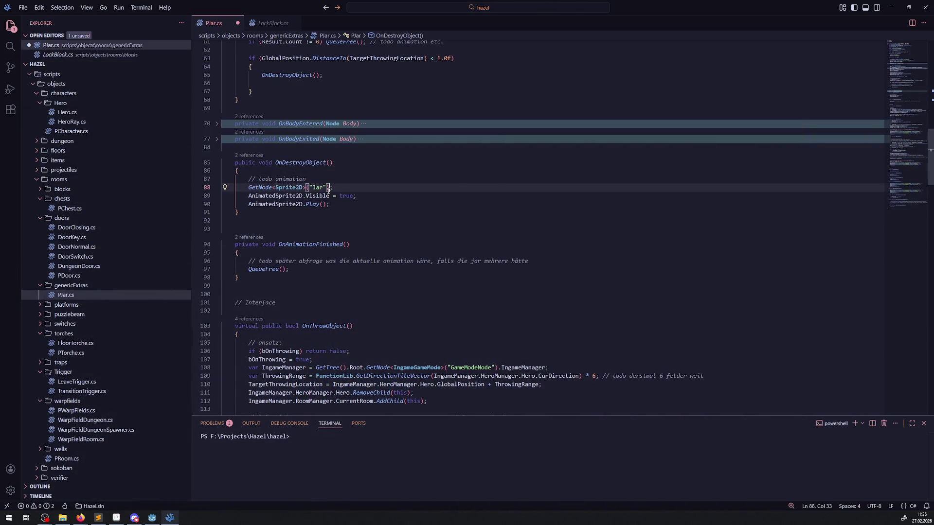
{"action": "type", "text": ".Visible = false"}
{"action": "type", "text": ";"}
{"action": "key", "text": "ctrl+s"}
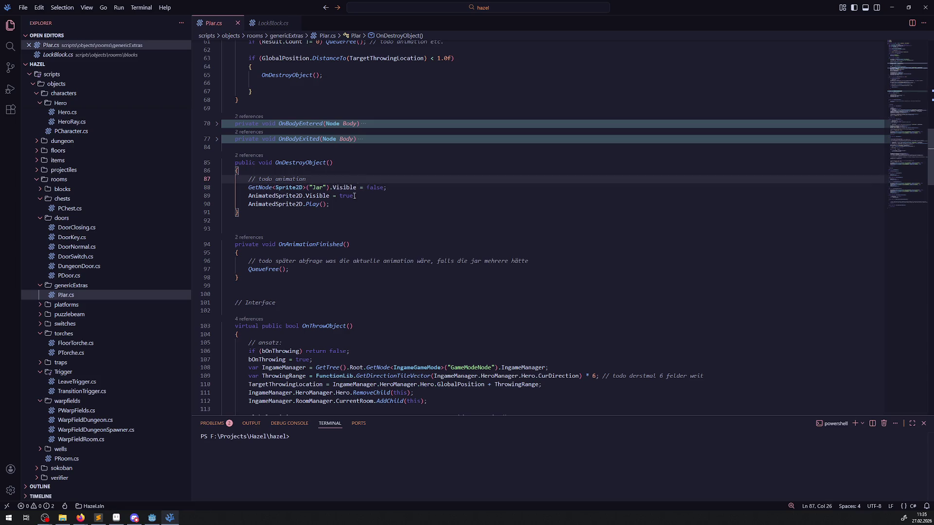
{"action": "left_click", "coordinate": [277, 269]}
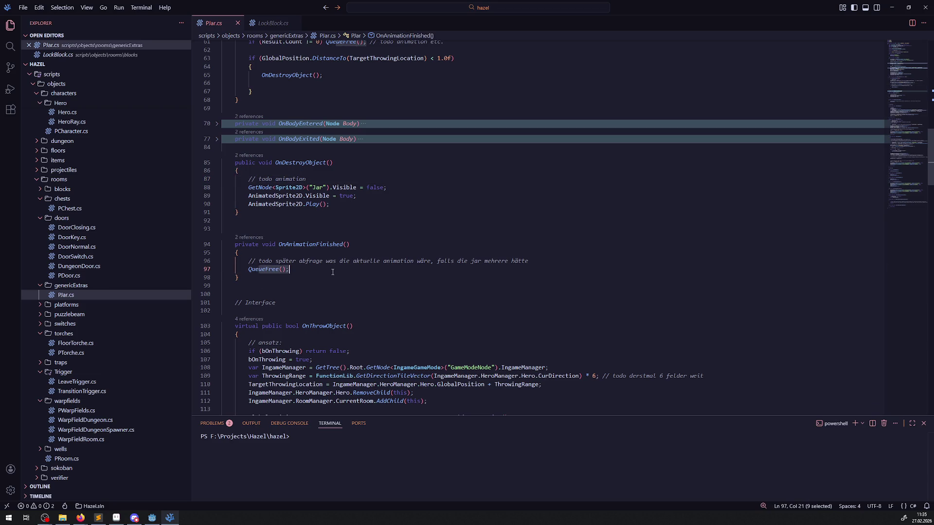
{"action": "left_click", "coordinate": [152, 518]}
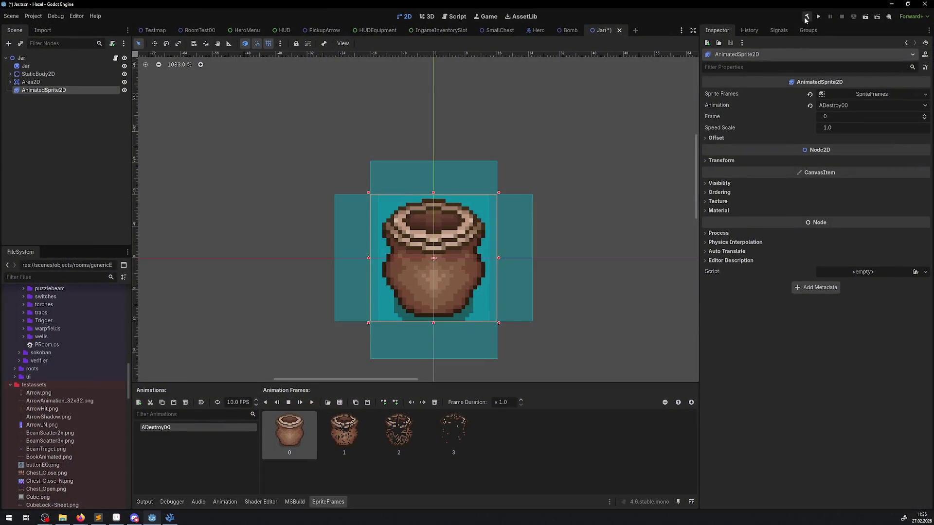
Step: Build the C# project with the hammer button and wait for the .NET build to finish
{"action": "left_click", "coordinate": [806, 17]}
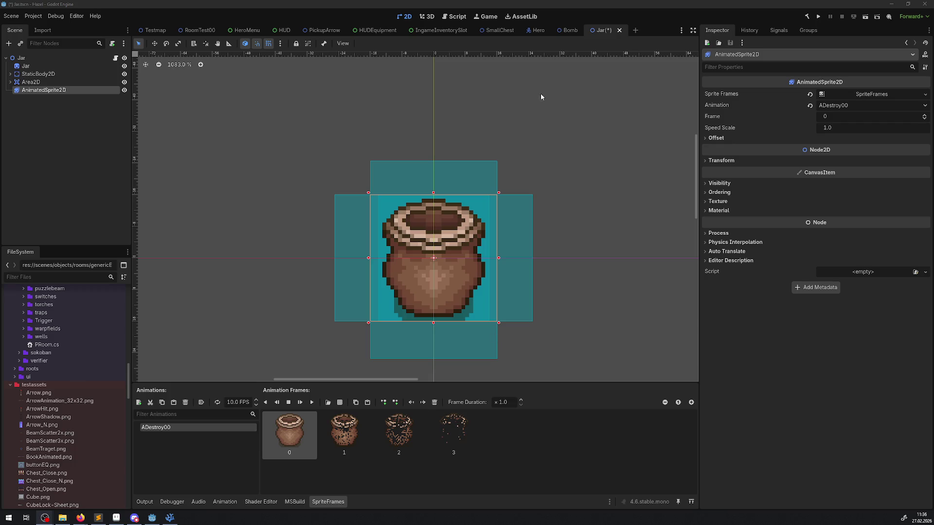
Step: Zoom in on the jar and save the Jar scene with Ctrl+S
{"action": "scroll", "coordinate": [568, 250], "scroll_direction": "up", "scroll_amount": 1}
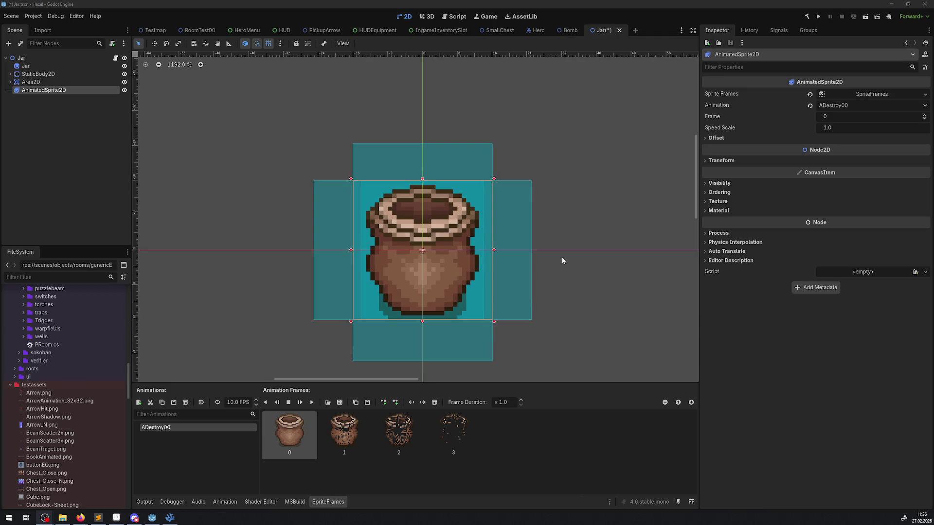
{"action": "key", "text": "ctrl+s"}
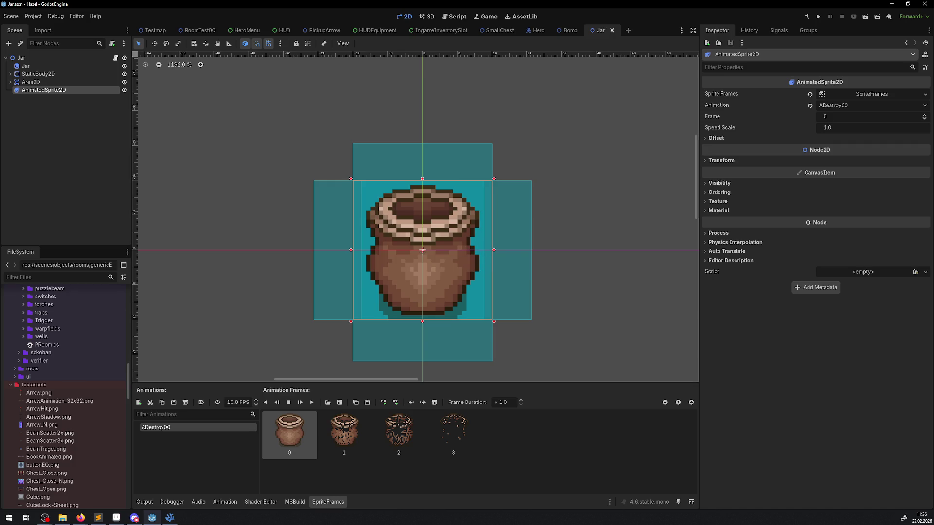
{"action": "key", "text": "alt+Tab"}
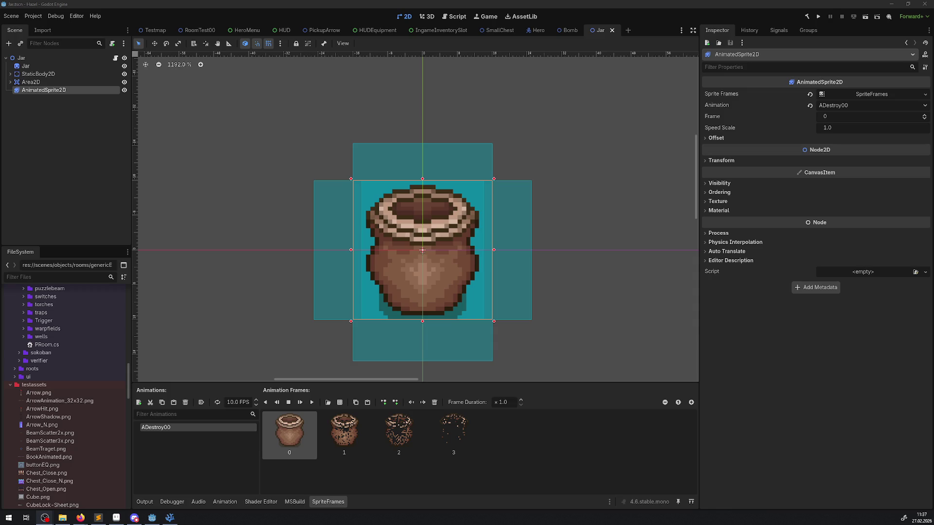
Step: Run the project and walk the hero along the corridor toward the pots
{"action": "left_click", "coordinate": [818, 17]}
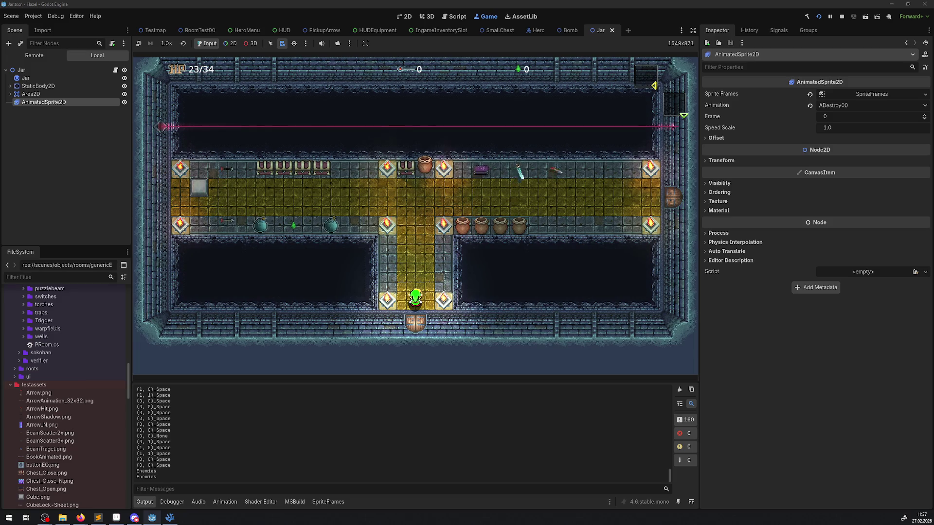
{"action": "key", "text": "Up"}
{"action": "key", "text": "Down"}
{"action": "key", "text": "Left"}
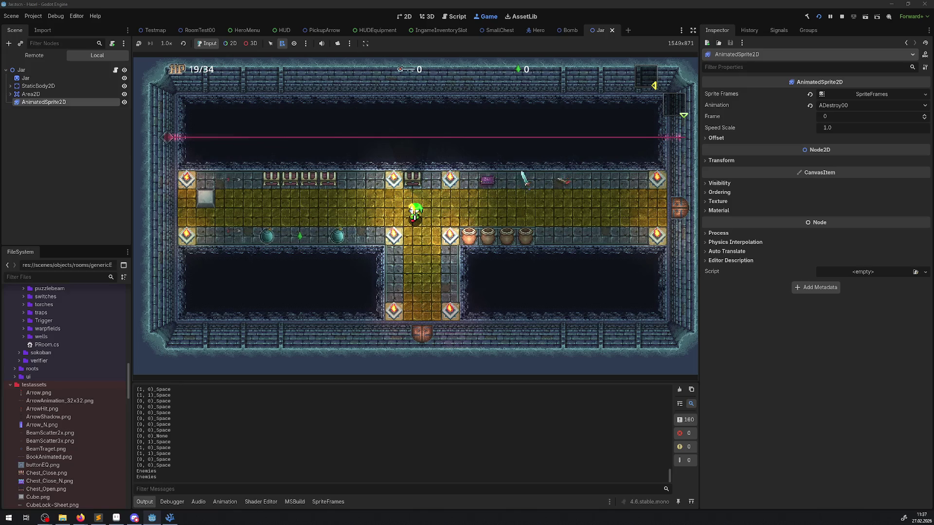
{"action": "key", "text": "Right"}
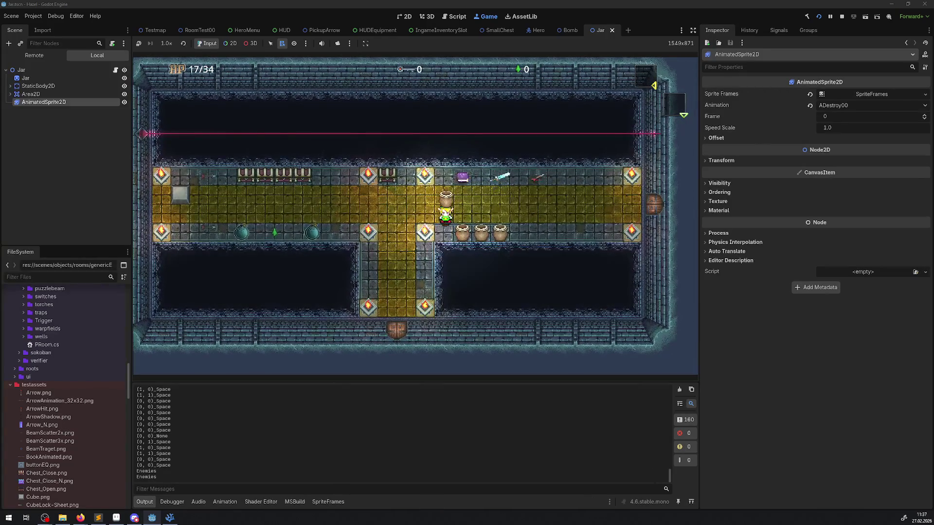
{"action": "key", "text": "Left"}
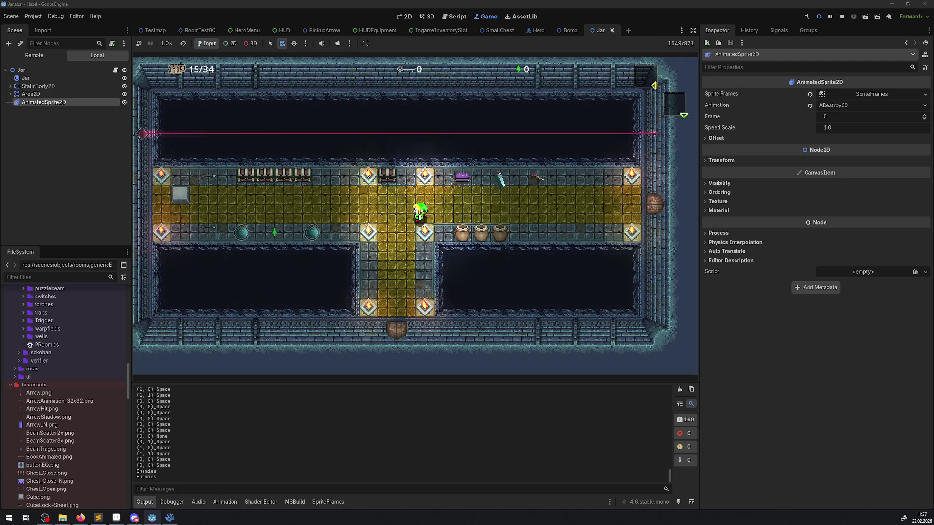
{"action": "key", "text": "Right"}
Step: Lift a pot, carry it left and throw it, then stop the game
{"action": "key", "text": "space"}
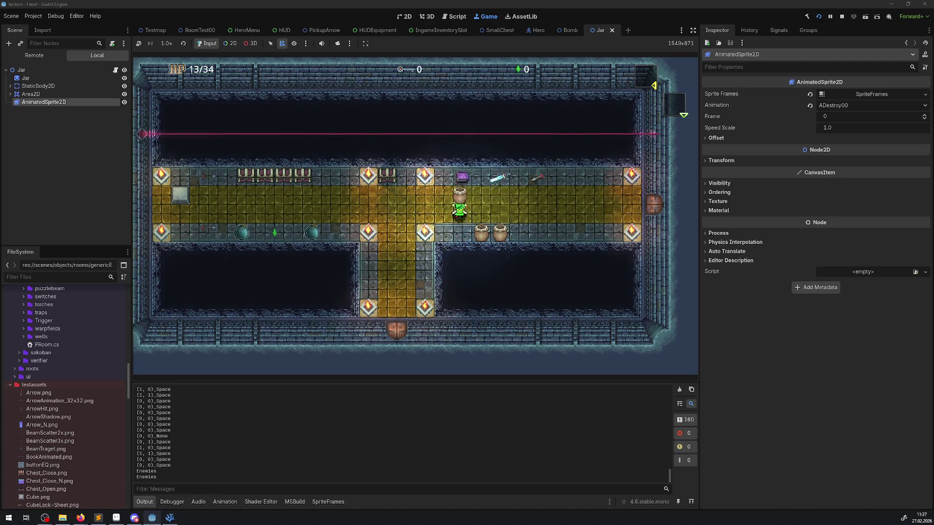
{"action": "key", "text": "Left"}
{"action": "key", "text": "space"}
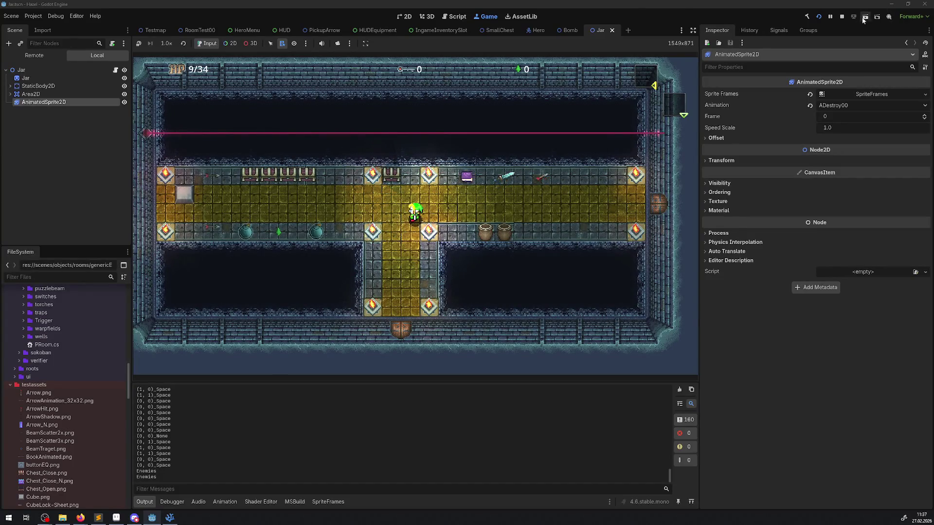
{"action": "left_click", "coordinate": [842, 17]}
Step: Replace QueueFree() on line 61 with the copied OnDestroyObject() call and save PJar.cs
{"action": "left_click", "coordinate": [169, 518]}
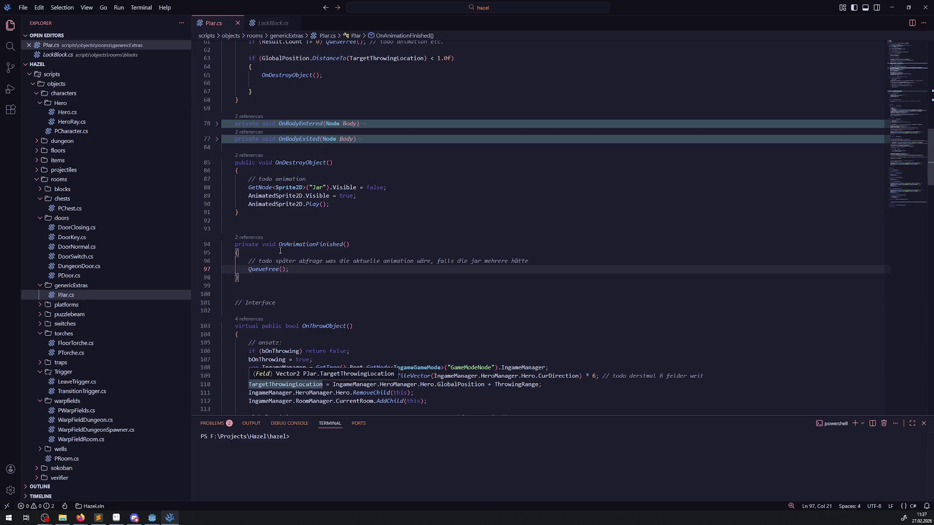
{"action": "scroll", "coordinate": [292, 215], "scroll_direction": "up", "scroll_amount": 7}
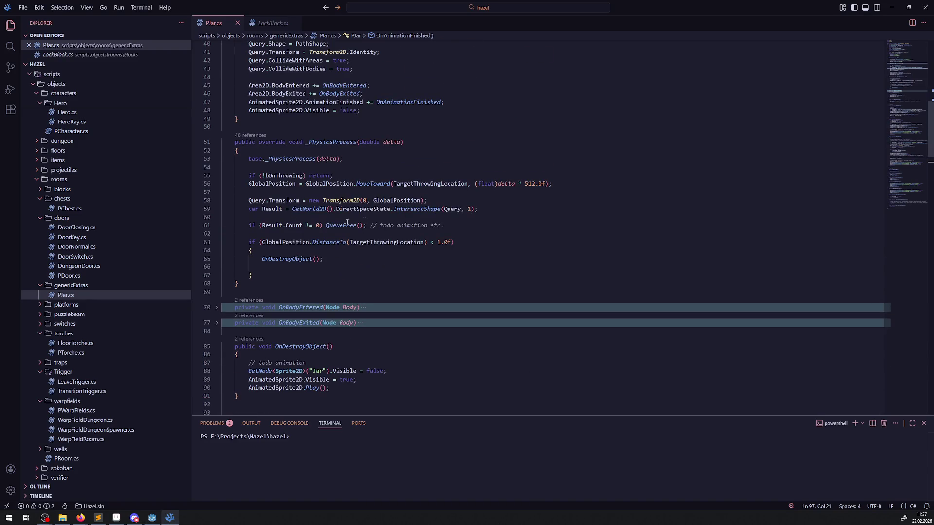
{"action": "left_click_drag", "start_coordinate": [251, 259], "coordinate": [351, 260]}
{"action": "key", "text": "ctrl+c"}
{"action": "left_click_drag", "start_coordinate": [325, 225], "coordinate": [368, 225]}
{"action": "key", "text": "ctrl+v"}
{"action": "key", "text": "BackSpace"}
{"action": "key", "text": "Down"}
{"action": "key", "text": "Down"}
{"action": "key", "text": "Down"}
{"action": "key", "text": "ctrl+s"}
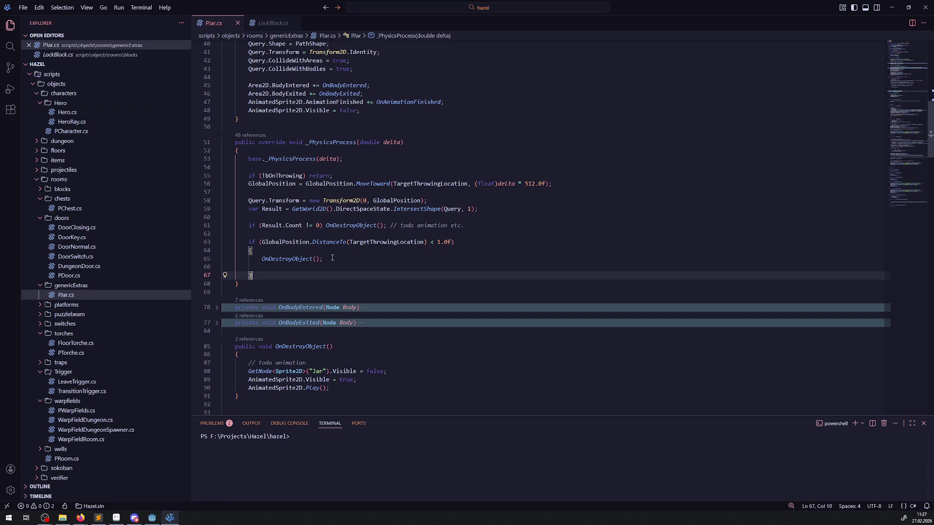
Step: Put the distance check on one line 63 calling OnDestroyObject(), drop the braced block and todo comment, and save
{"action": "left_click", "coordinate": [261, 259]}
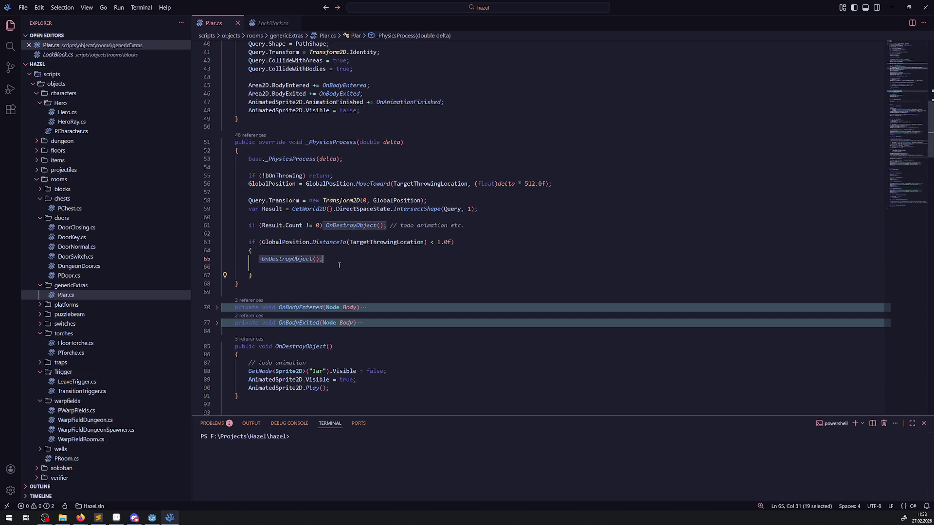
{"action": "left_click", "coordinate": [465, 242]}
{"action": "key", "text": "space"}
{"action": "key", "text": "ctrl+v"}
{"action": "left_click_drag", "start_coordinate": [253, 275], "coordinate": [210, 252]}
{"action": "key", "text": "BackSpace"}
{"action": "key", "text": "BackSpace"}
{"action": "left_click", "coordinate": [528, 217]}
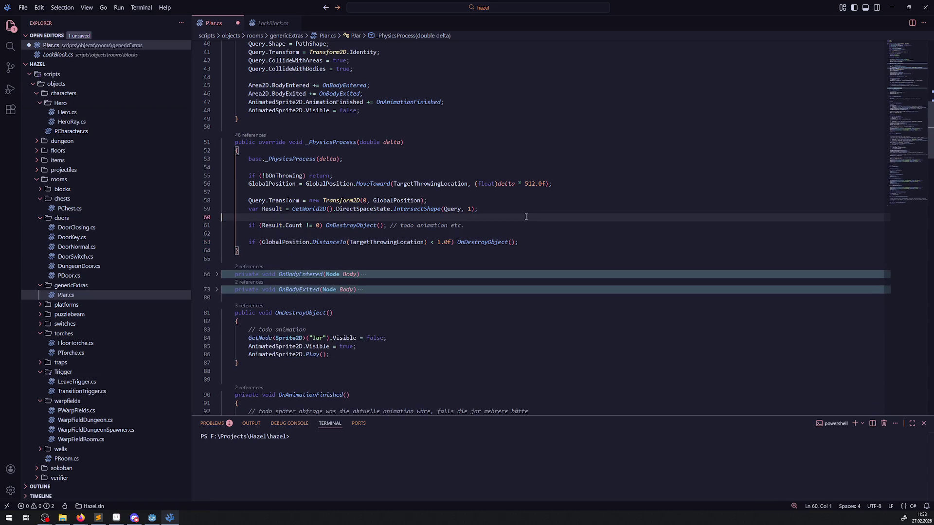
{"action": "key", "text": "ctrl+s"}
{"action": "left_click_drag", "start_coordinate": [388, 225], "coordinate": [477, 229]}
{"action": "key", "text": "BackSpace"}
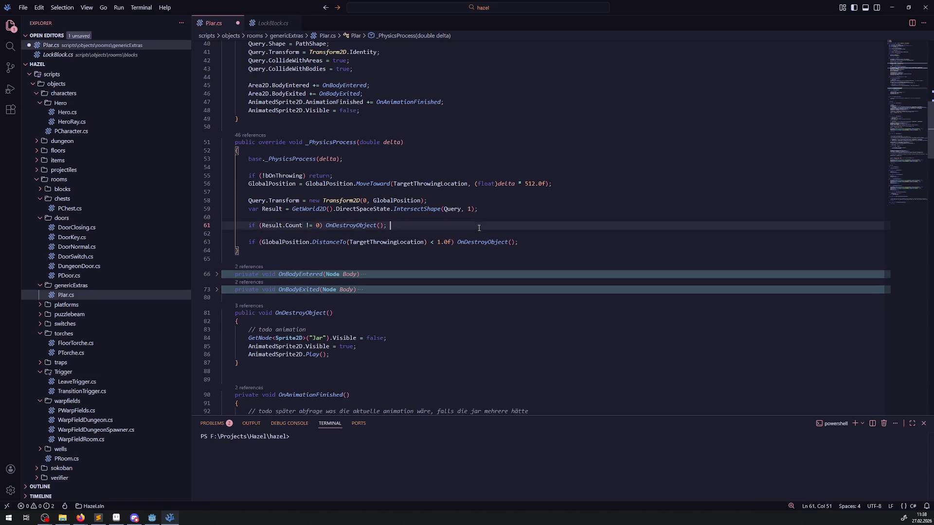
{"action": "scroll", "coordinate": [390, 190], "scroll_direction": "down", "scroll_amount": 2}
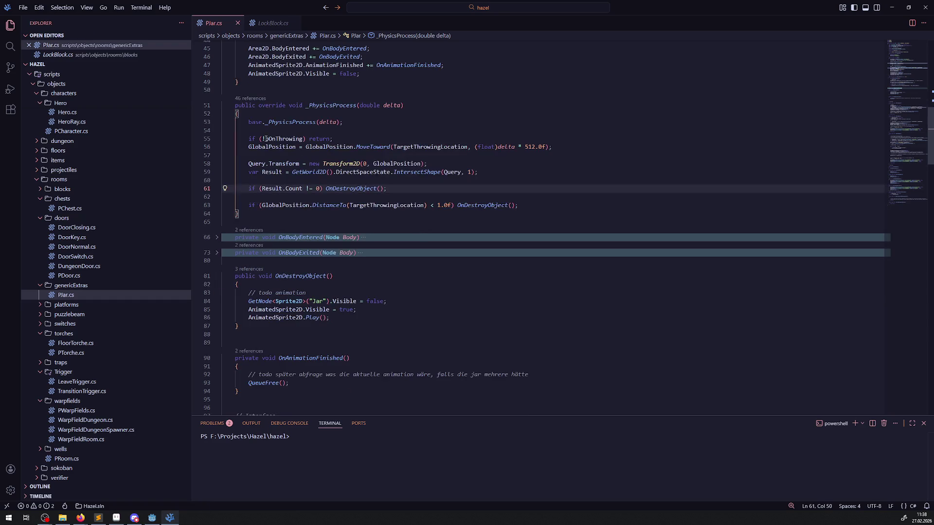
Step: Add a German todo comment above the throwing check saying the throw lacks a flight curve, and save
{"action": "left_click", "coordinate": [277, 131]}
{"action": "key", "text": "Return"}
{"action": "type", "text": "// t"}
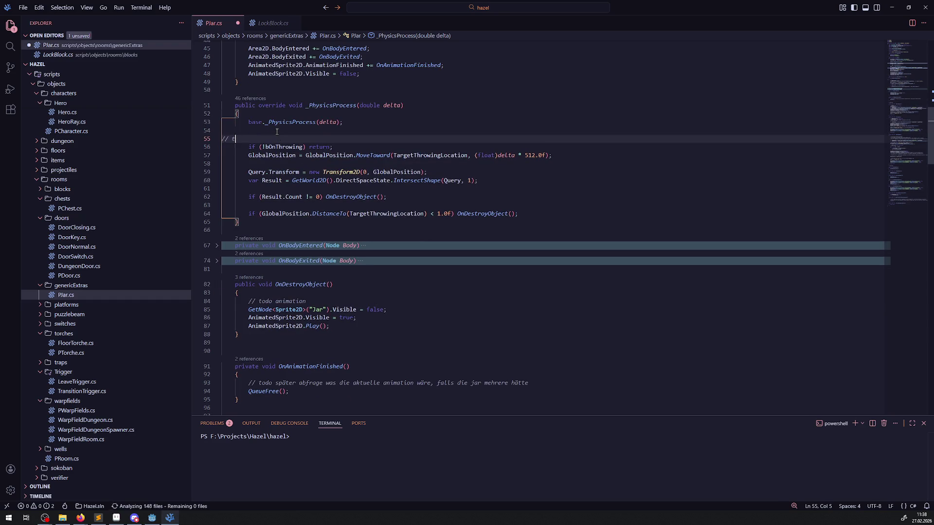
{"action": "type", "text": "odo das werfen fühl"}
{"action": "type", "text": "t sich ak"}
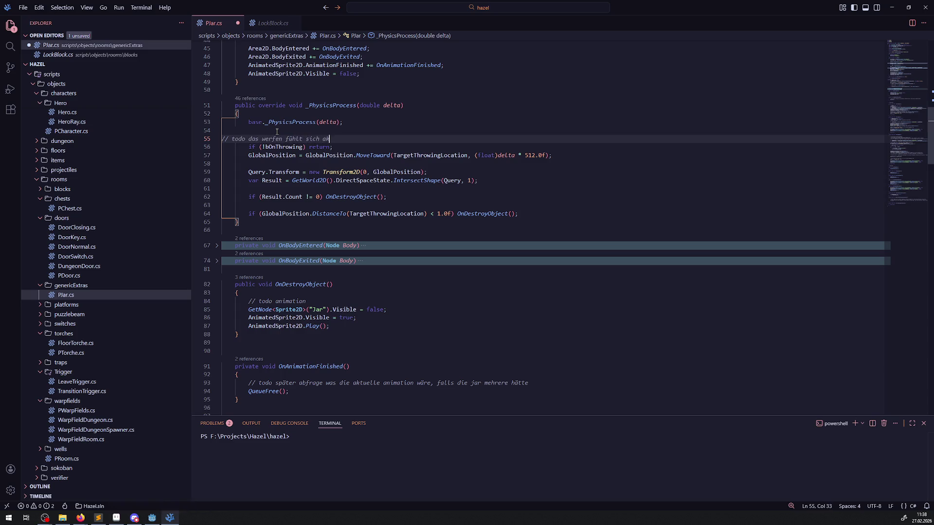
{"action": "type", "text": "tuell scheiße an: "}
{"action": "type", "text": "keine w"}
{"action": "key", "text": "BackSpace"}
{"action": "type", "text": "flugk"}
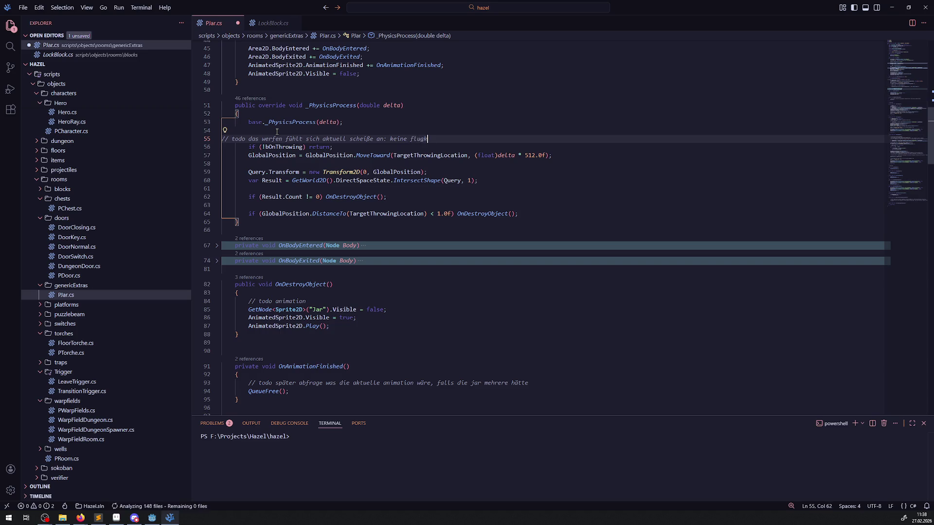
{"action": "type", "text": "urve + "}
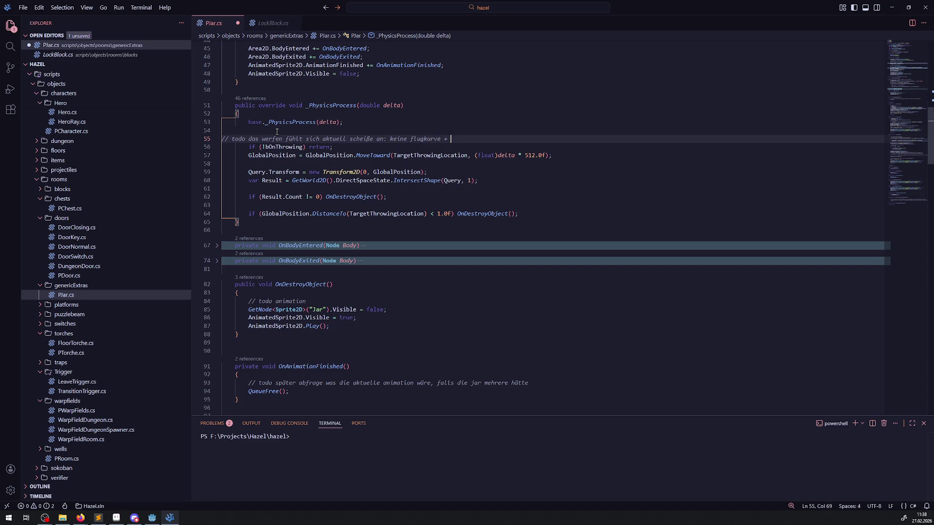
{"action": "type", "text": "theoretisch blockiert in der nicht wurfrichtungsachse "}
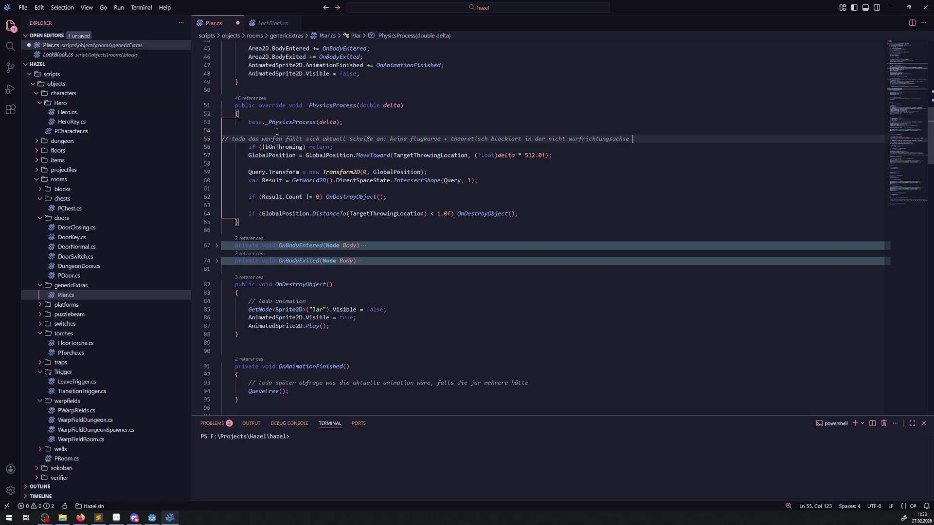
{"action": "type", "text": "zu viel"}
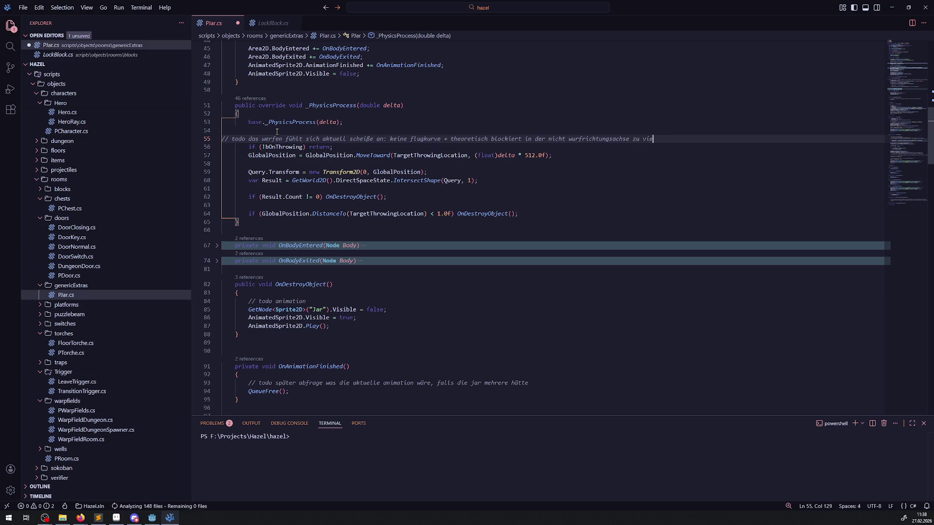
{"action": "key", "text": "ctrl+s"}
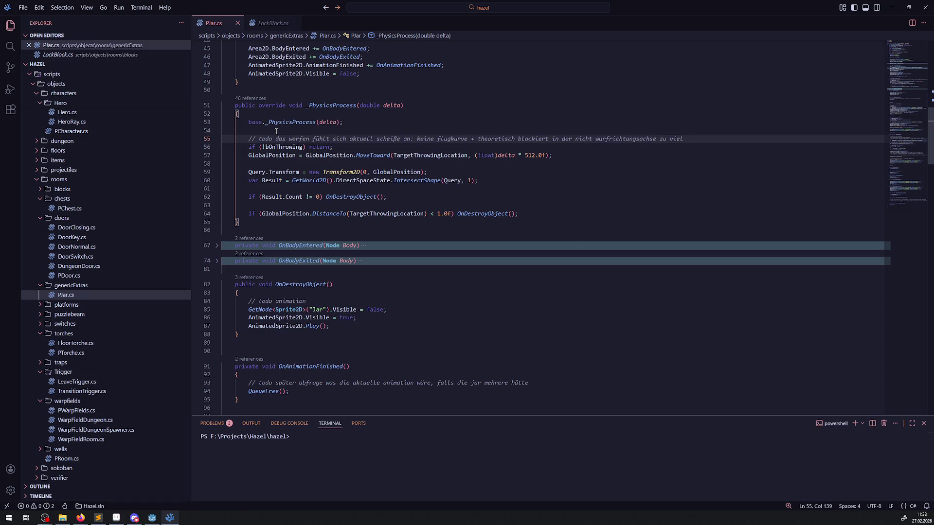
Step: Scroll further down PJar.cs, then return to the Godot editor
{"action": "left_click", "coordinate": [482, 247]}
{"action": "scroll", "coordinate": [346, 291], "scroll_direction": "down", "scroll_amount": 3}
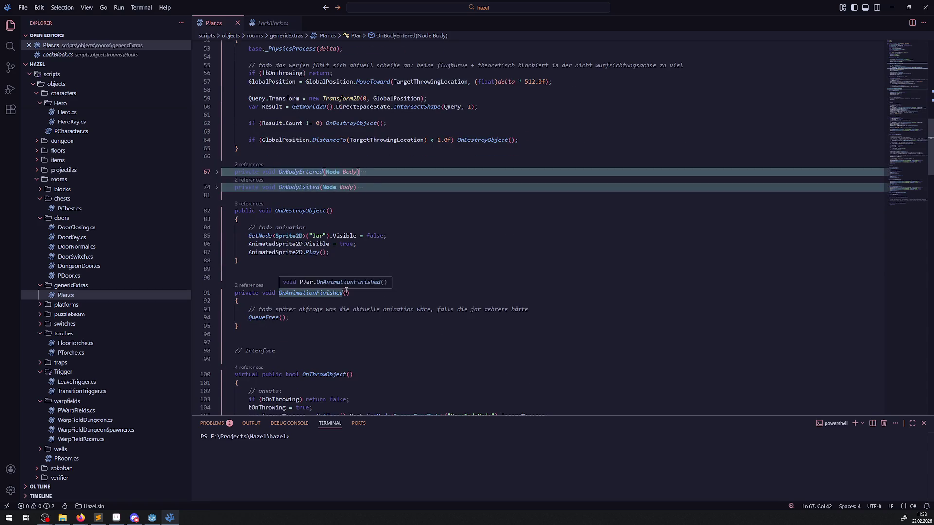
{"action": "scroll", "coordinate": [346, 291], "scroll_direction": "down", "scroll_amount": 3}
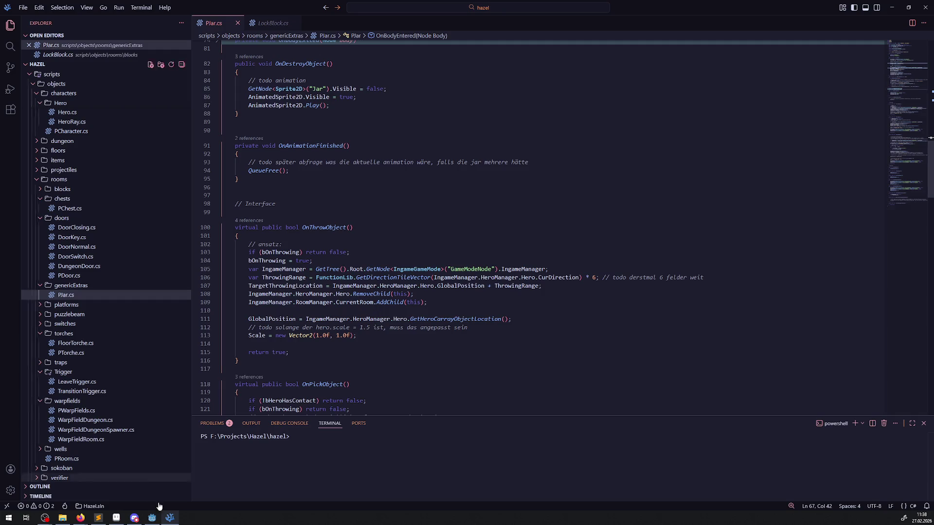
{"action": "left_click", "coordinate": [152, 518]}
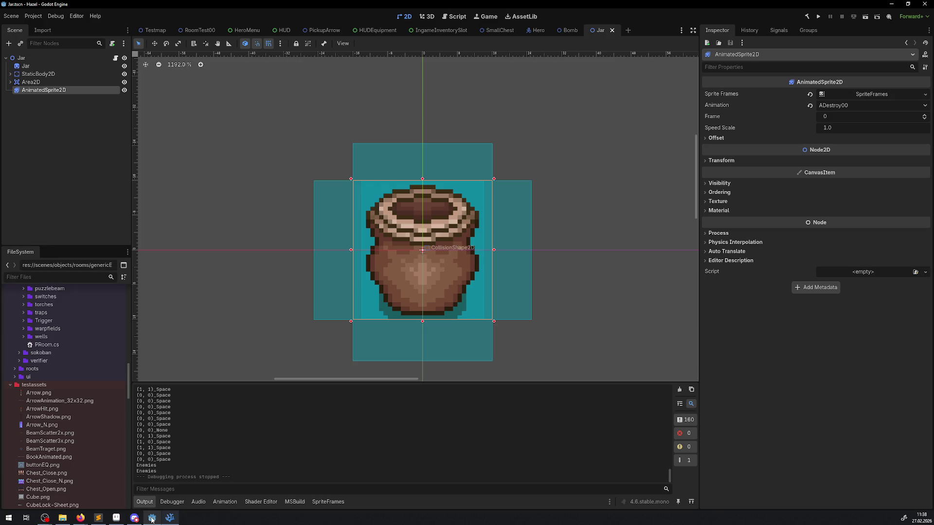
Step: Rebuild the C# project, run the game, and lift the first clay jar
{"action": "left_click", "coordinate": [808, 18]}
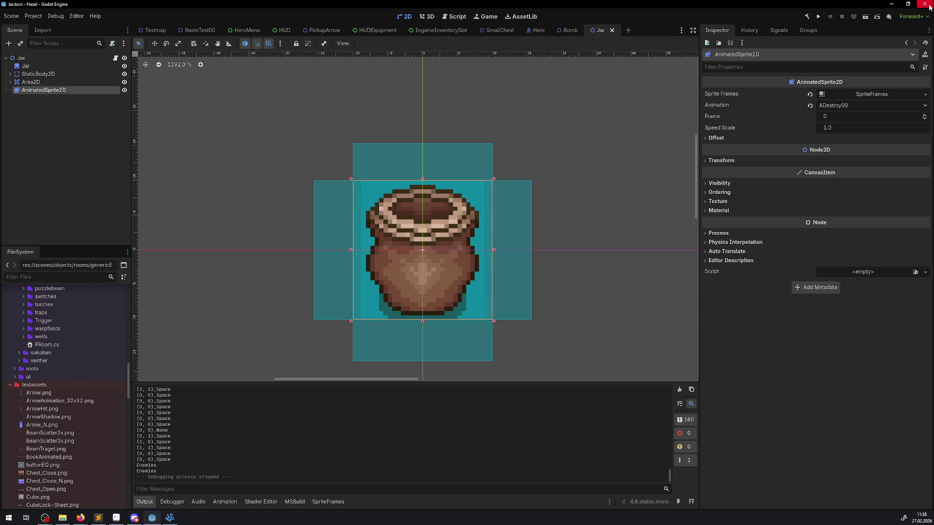
{"action": "left_click", "coordinate": [820, 17]}
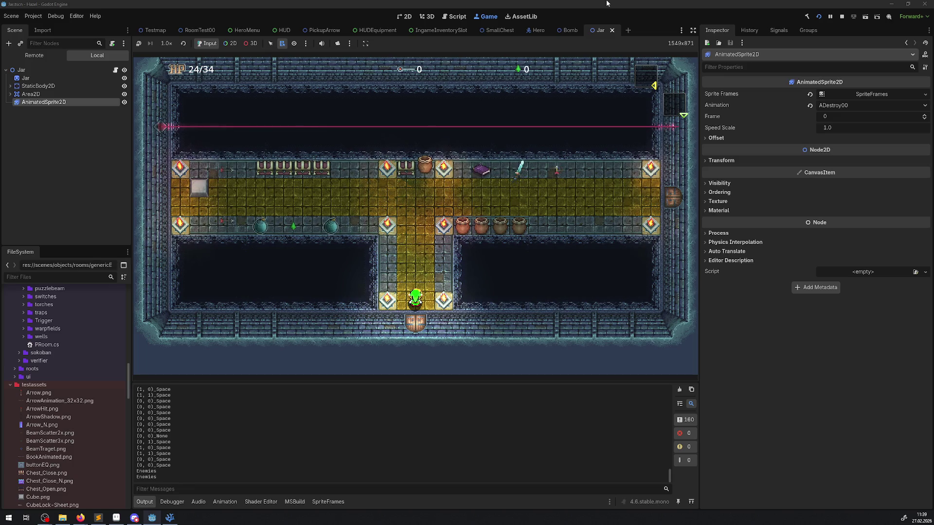
{"action": "key", "text": "Left"}
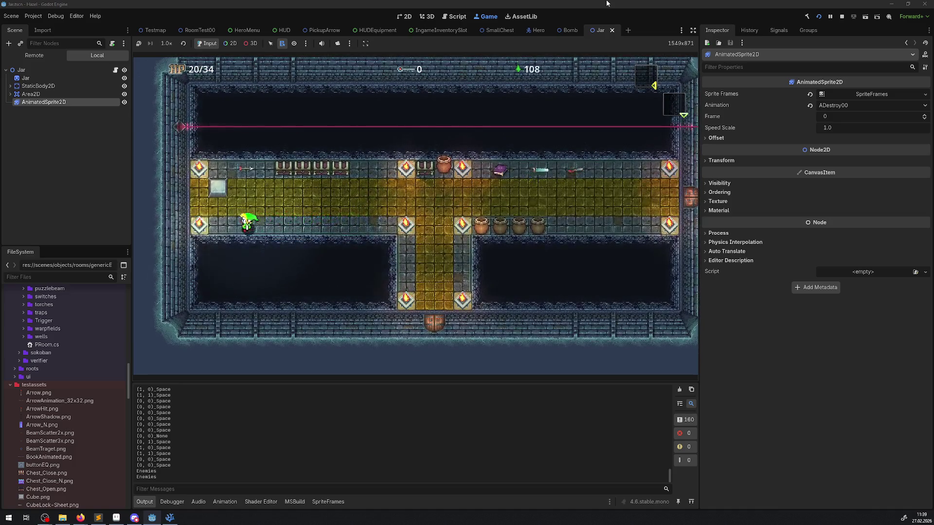
{"action": "key", "text": "Up"}
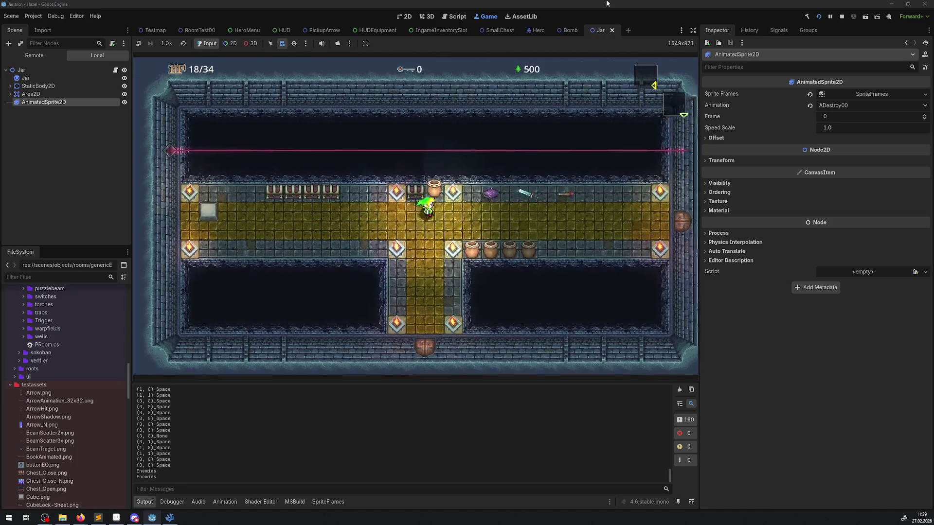
{"action": "key", "text": "space"}
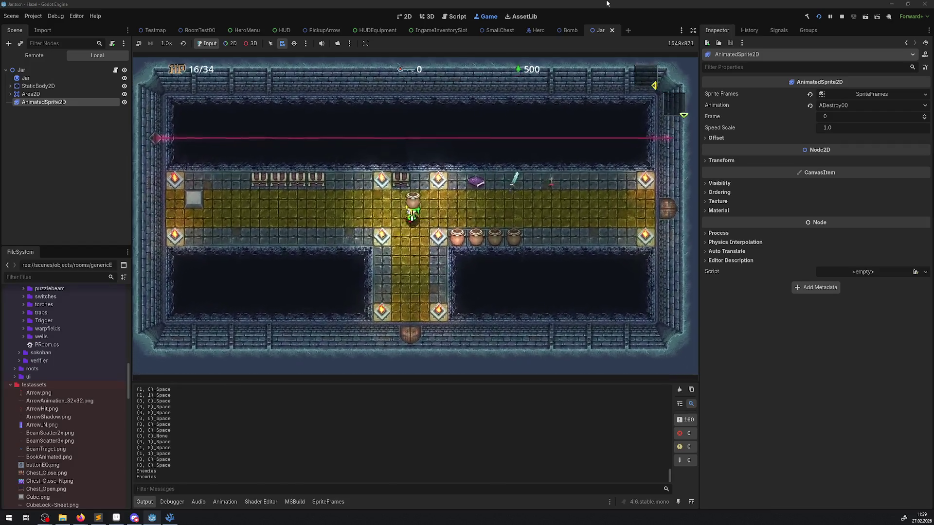
{"action": "key", "text": "space"}
Step: Lift and throw two clay jars from the row below the corridor
{"action": "key", "text": "Right"}
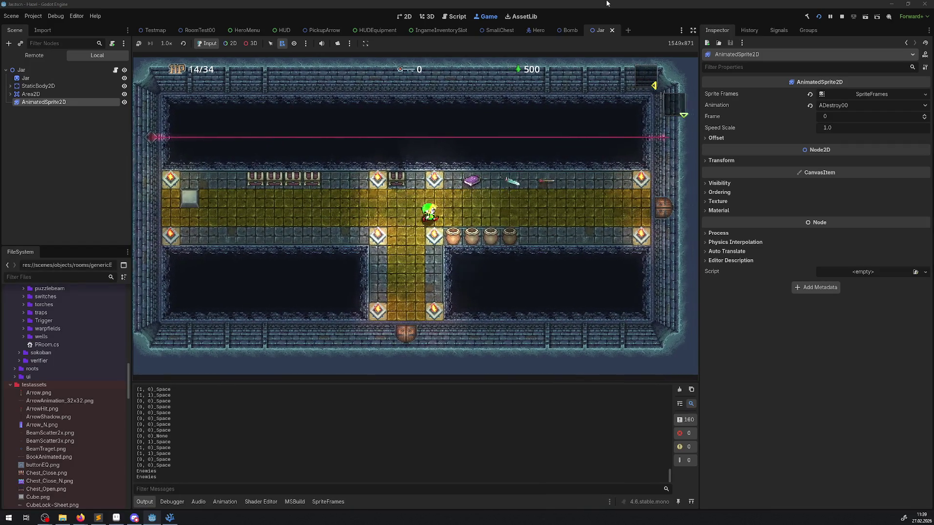
{"action": "key", "text": "space"}
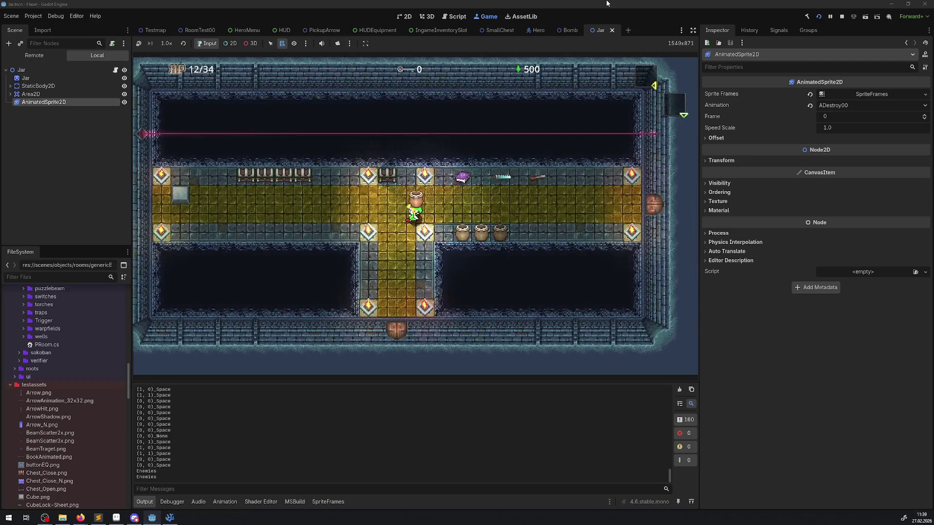
{"action": "key", "text": "Left"}
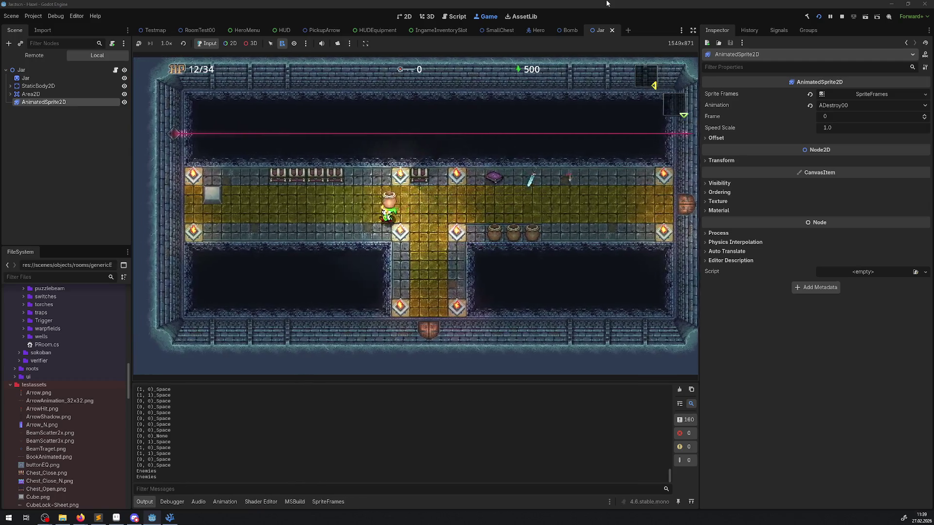
{"action": "key", "text": "space"}
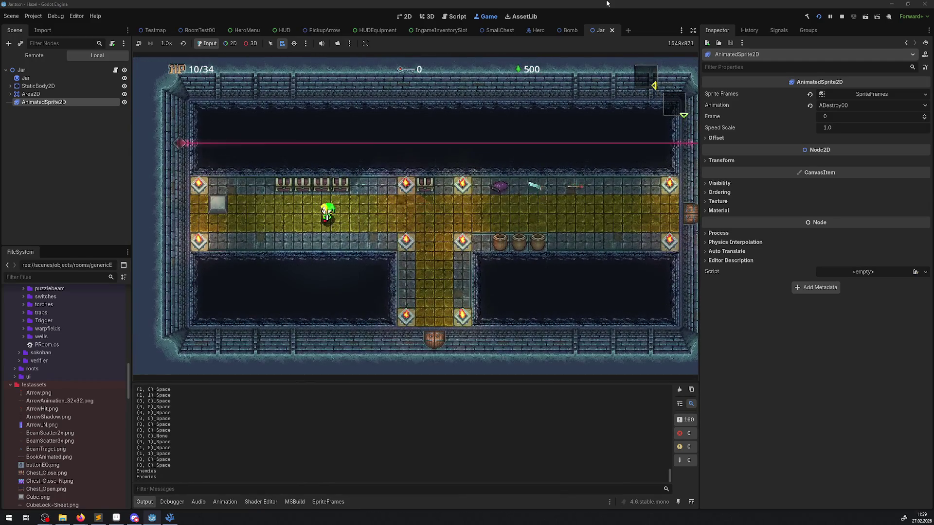
{"action": "key", "text": "Right"}
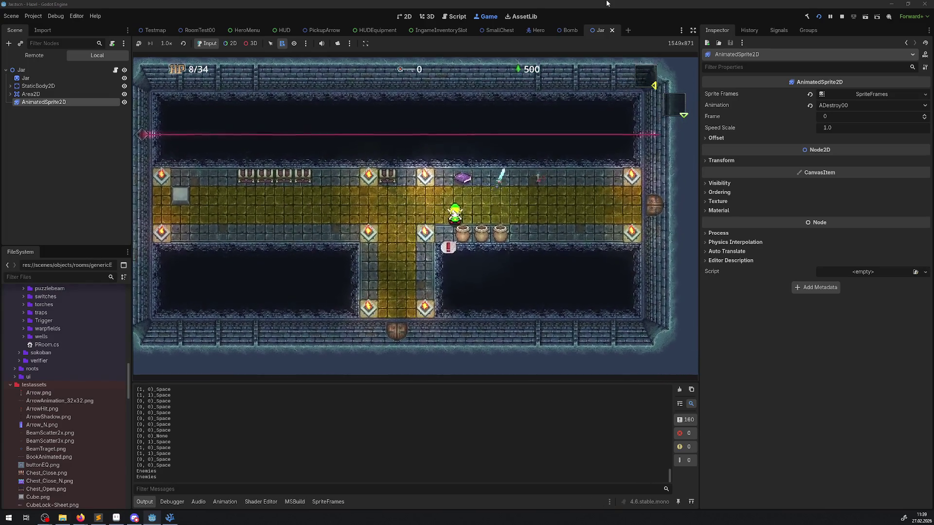
{"action": "key", "text": "space"}
{"action": "key", "text": "Left"}
{"action": "key", "text": "Left"}
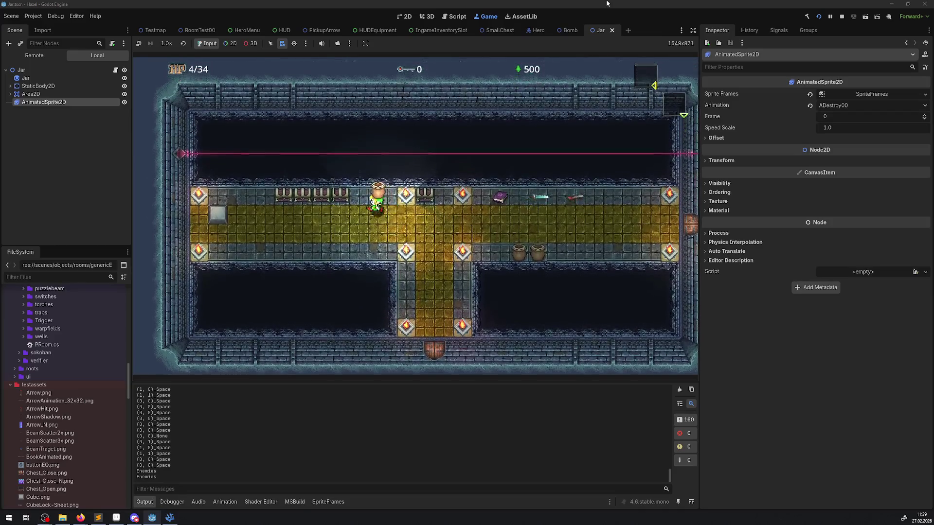
{"action": "key", "text": "space"}
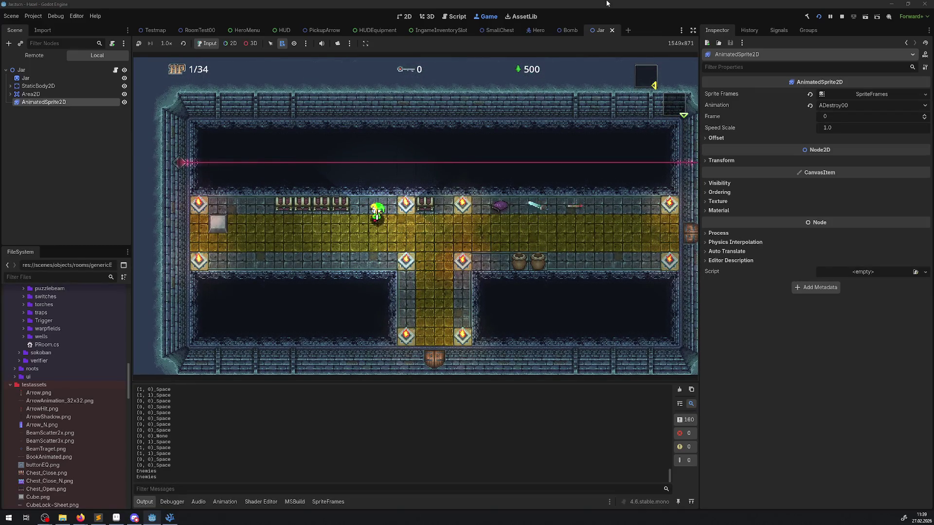
Step: Stop the running game and return to PJar.cs in the code editor
{"action": "left_click", "coordinate": [171, 518]}
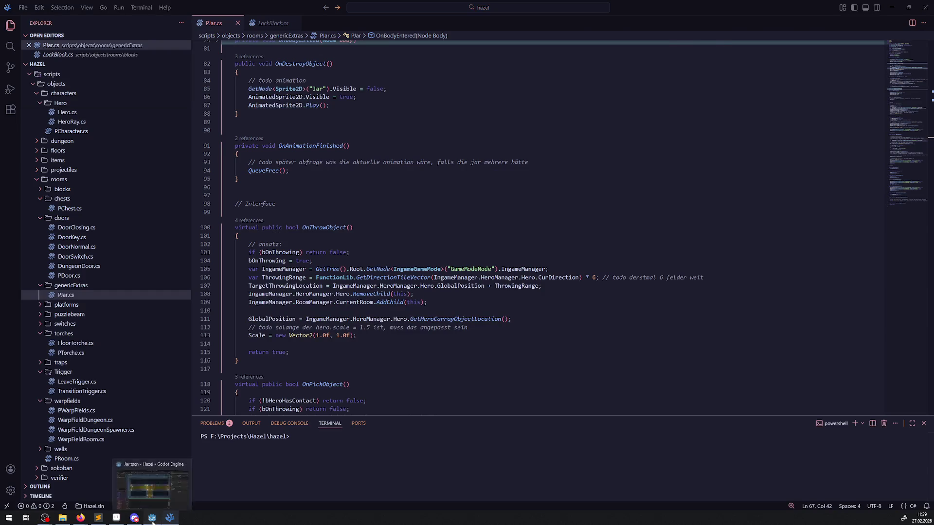
{"action": "left_click", "coordinate": [151, 519]}
{"action": "left_click", "coordinate": [842, 17]}
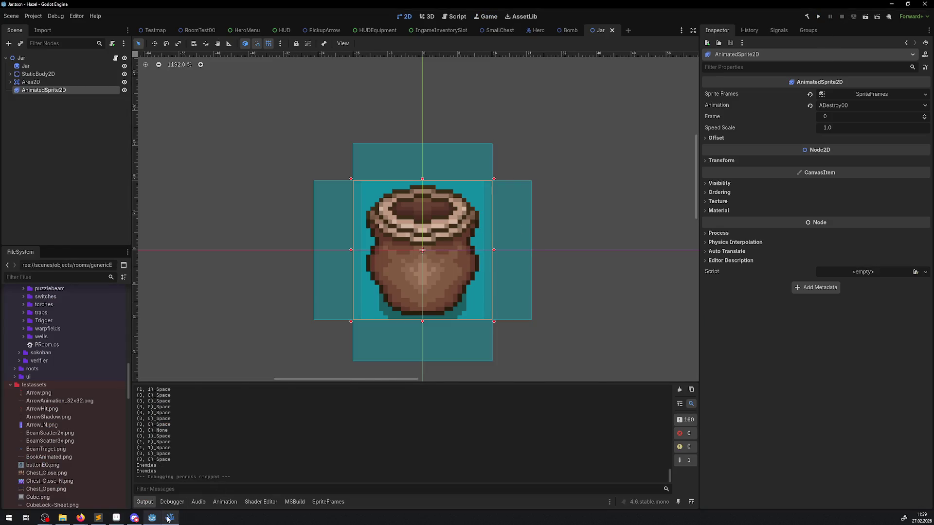
{"action": "left_click", "coordinate": [169, 518]}
{"action": "scroll", "coordinate": [303, 247], "scroll_direction": "down", "scroll_amount": 20}
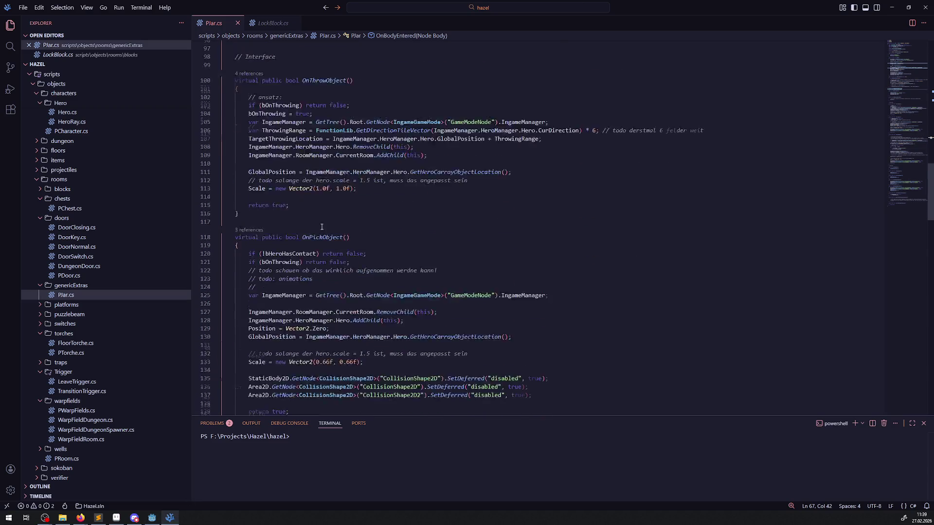
Step: Paste SetProcess(false) and SetPhysicsProcess(false) below QueueFree() in OnAnimationFinished, then build in Godot
{"action": "left_click_drag", "start_coordinate": [246, 233], "coordinate": [355, 241]}
{"action": "key", "text": "ctrl+c"}
{"action": "scroll", "coordinate": [354, 240], "scroll_direction": "up", "scroll_amount": 20}
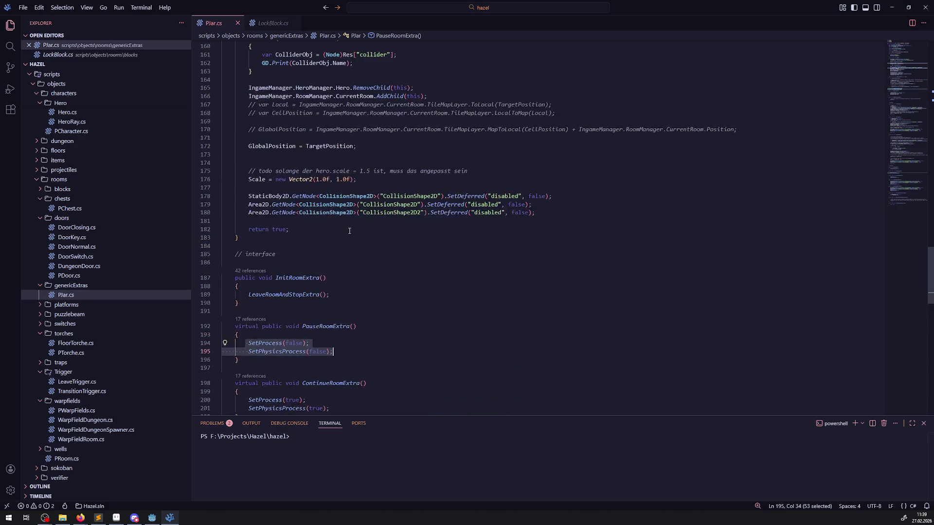
{"action": "scroll", "coordinate": [331, 223], "scroll_direction": "up", "scroll_amount": 5}
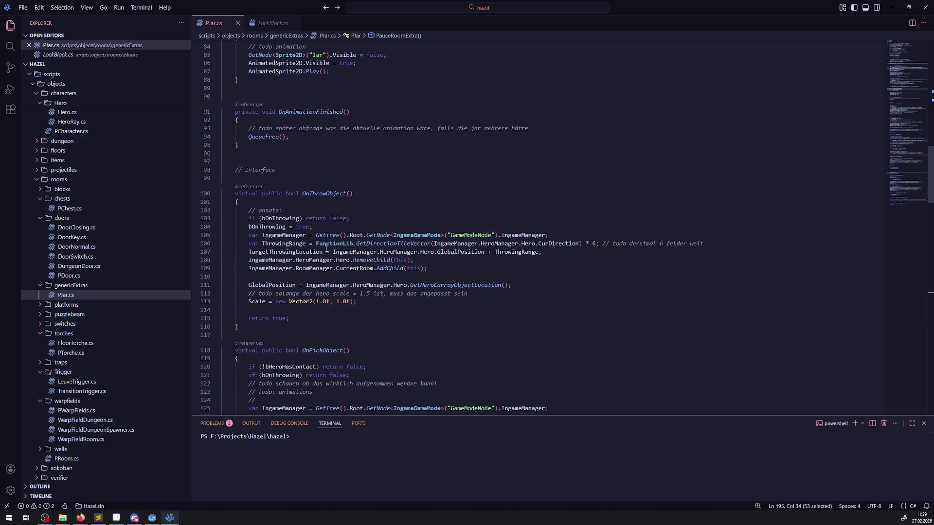
{"action": "left_click", "coordinate": [295, 194]}
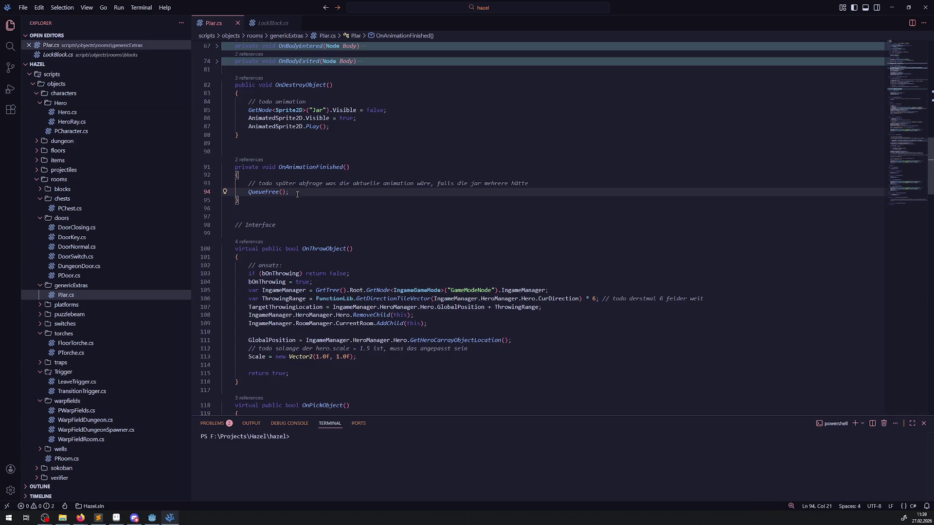
{"action": "key", "text": "Return"}
{"action": "key", "text": "ctrl+v"}
{"action": "left_click", "coordinate": [152, 518]}
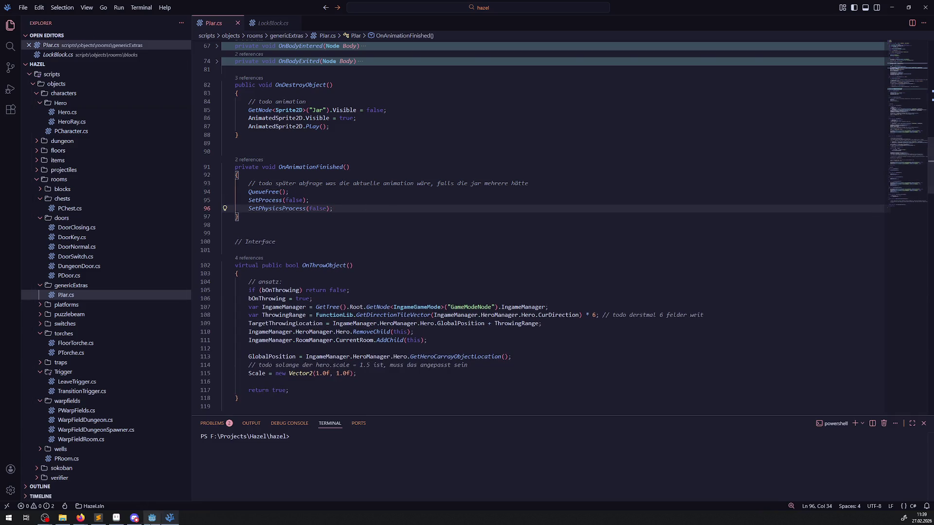
{"action": "left_click", "coordinate": [806, 17]}
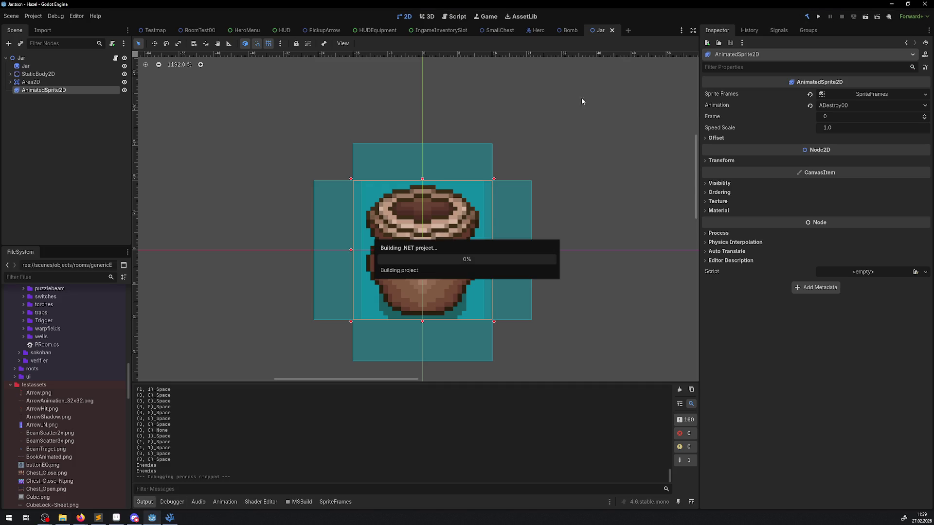
Step: Run the rebuilt game briefly, stop it, and switch back to VS Code
{"action": "left_click", "coordinate": [821, 17]}
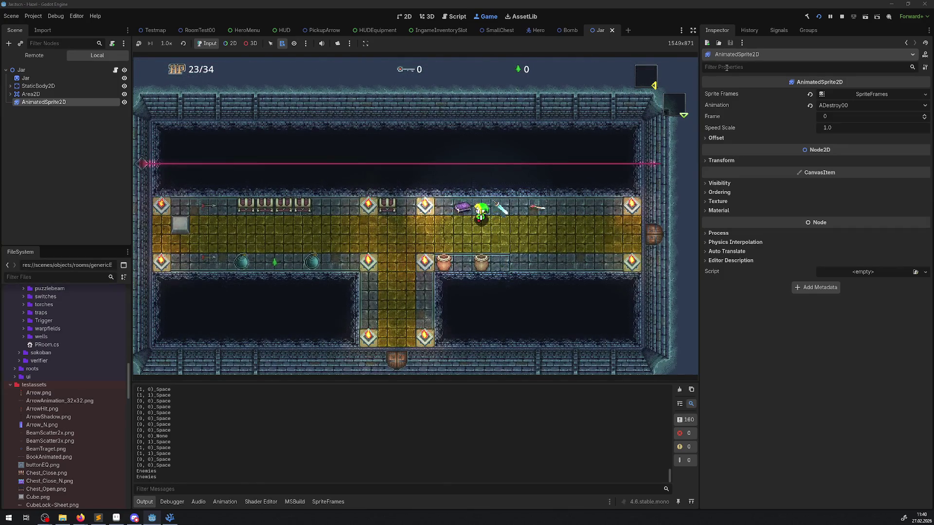
{"action": "left_click", "coordinate": [842, 17]}
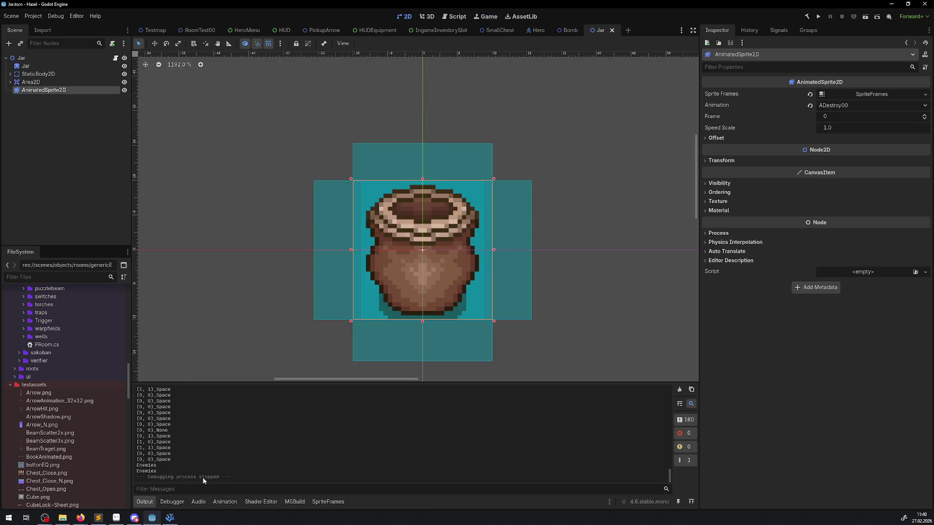
{"action": "key", "text": "alt+Tab"}
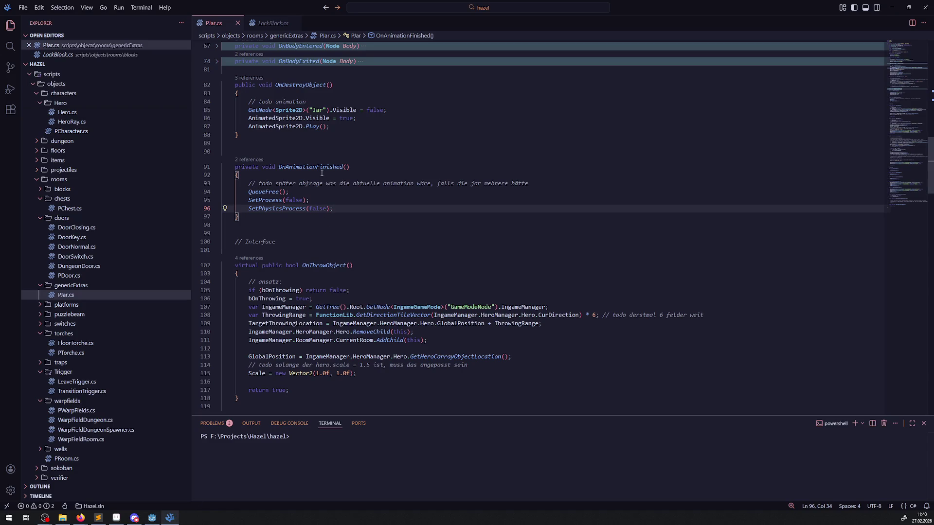
Step: Move the SetProcess/SetPhysicsProcess(false) lines after Play() in OnDestroyObject, save, and build-run in Godot
{"action": "key", "text": "shift+Up"}
{"action": "key", "text": "shift+Up"}
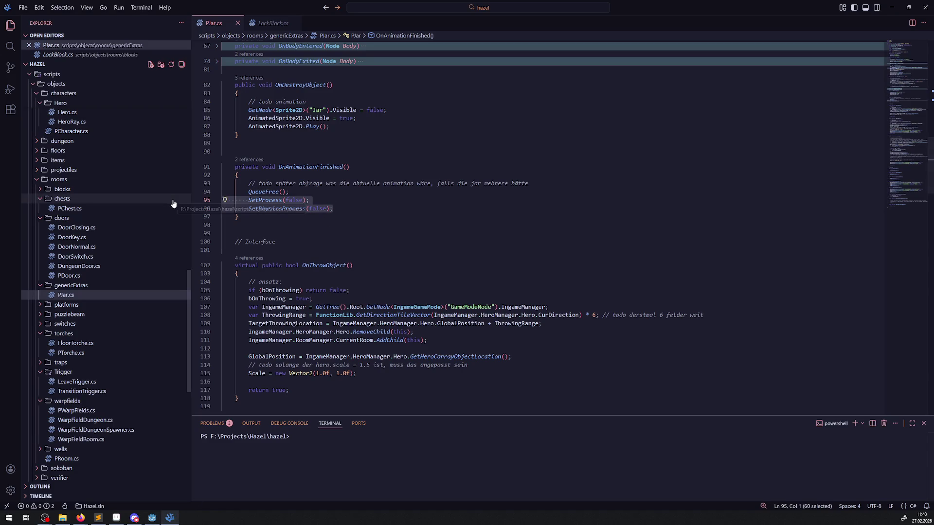
{"action": "key", "text": "BackSpace"}
{"action": "scroll", "coordinate": [292, 205], "scroll_direction": "up", "scroll_amount": 3}
{"action": "left_click", "coordinate": [347, 201]}
{"action": "key", "text": "Return"}
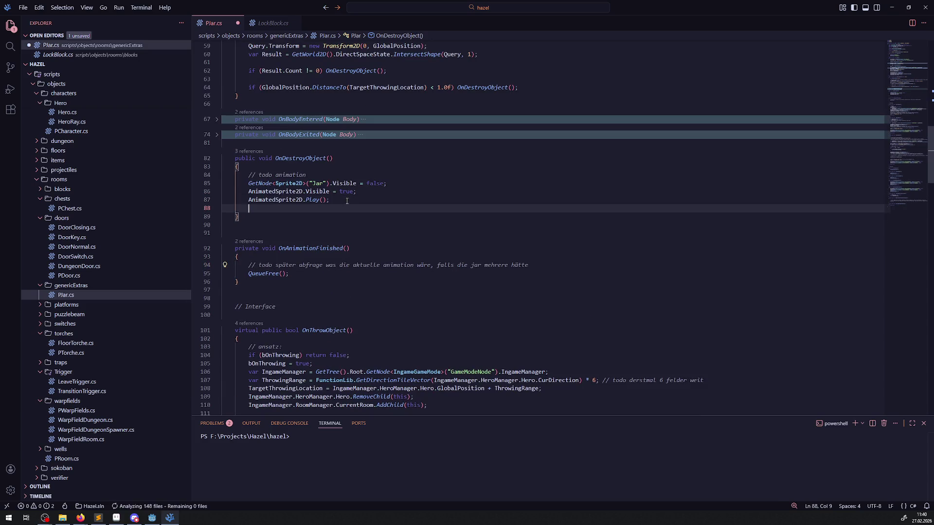
{"action": "key", "text": "ctrl+v"}
{"action": "key", "text": "ctrl+s"}
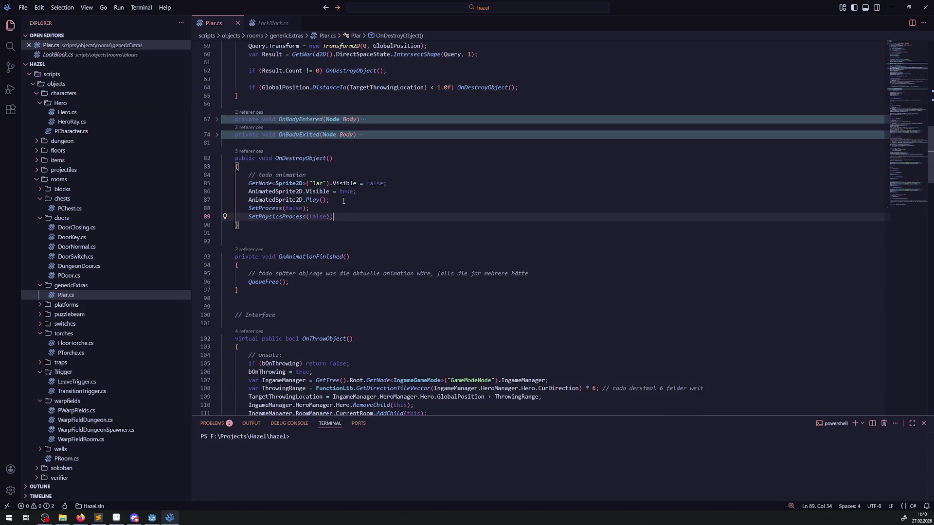
{"action": "left_click", "coordinate": [152, 517]}
{"action": "left_click", "coordinate": [818, 18]}
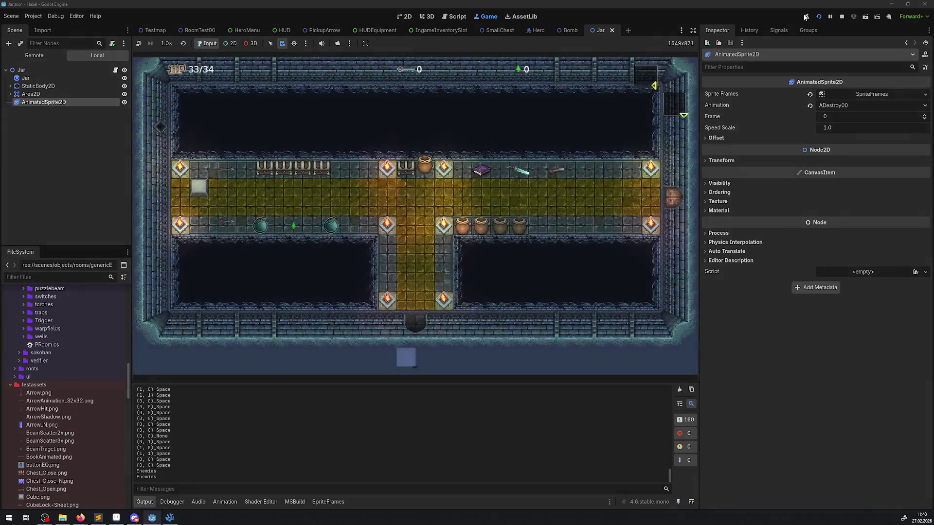
Step: Lift, carry and throw several jars while walking around the dungeon room
{"action": "key", "text": "Up"}
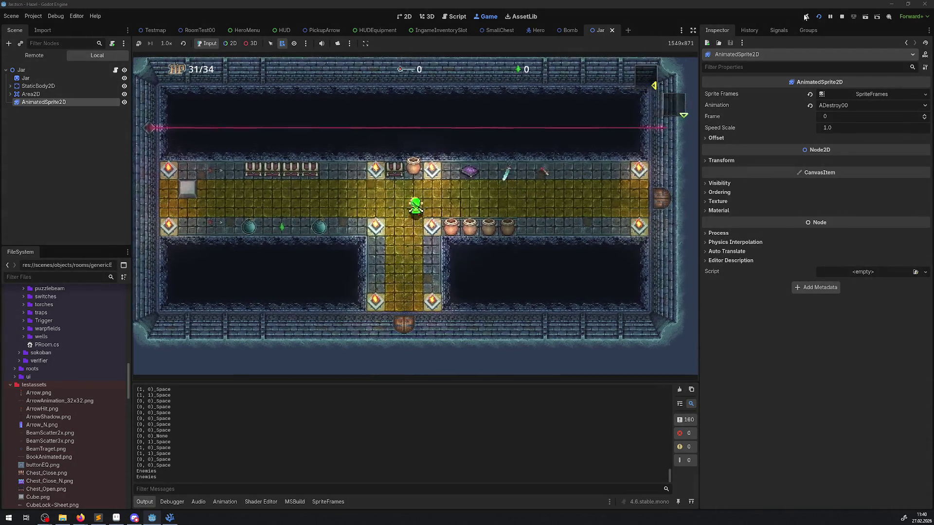
{"action": "key", "text": "Up"}
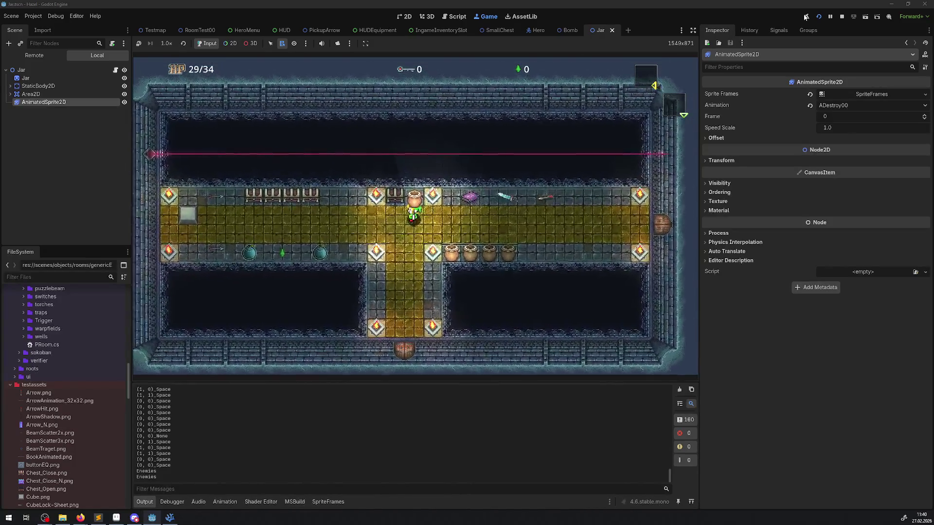
{"action": "key", "text": "Right"}
{"action": "key", "text": "space"}
{"action": "key", "text": "space"}
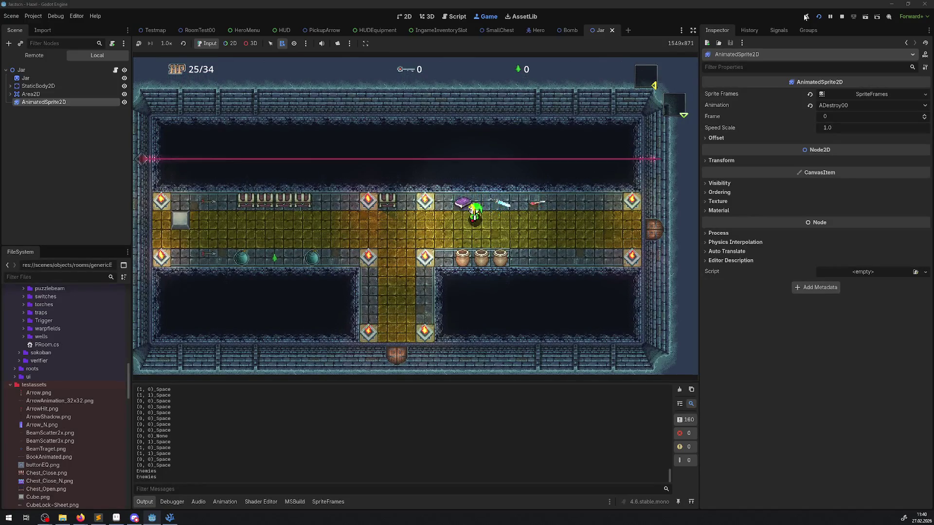
{"action": "key", "text": "Down"}
{"action": "key", "text": "space"}
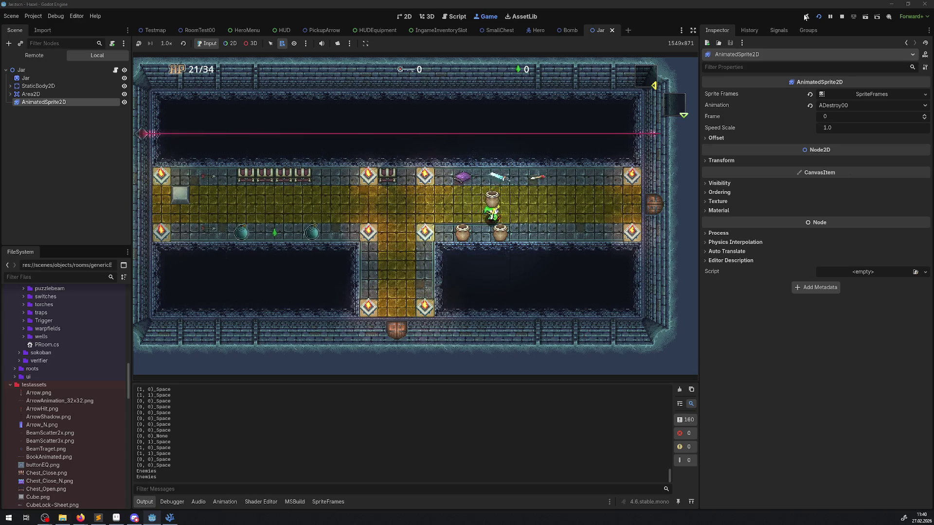
{"action": "key", "text": "Right"}
{"action": "key", "text": "Down"}
{"action": "key", "text": "space"}
Step: Walk back to the thrown jar, set a jar down, and lift it again
{"action": "key", "text": "Left"}
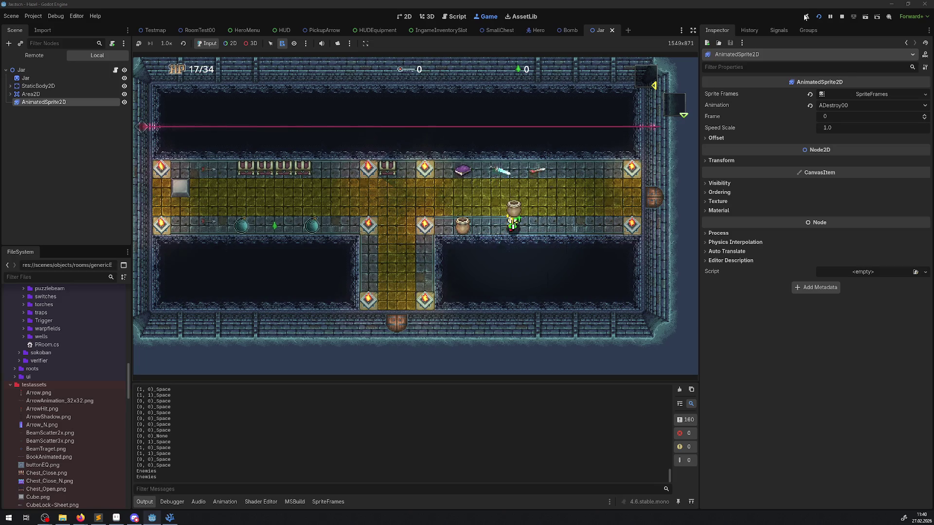
{"action": "key", "text": "Right"}
{"action": "key", "text": "space"}
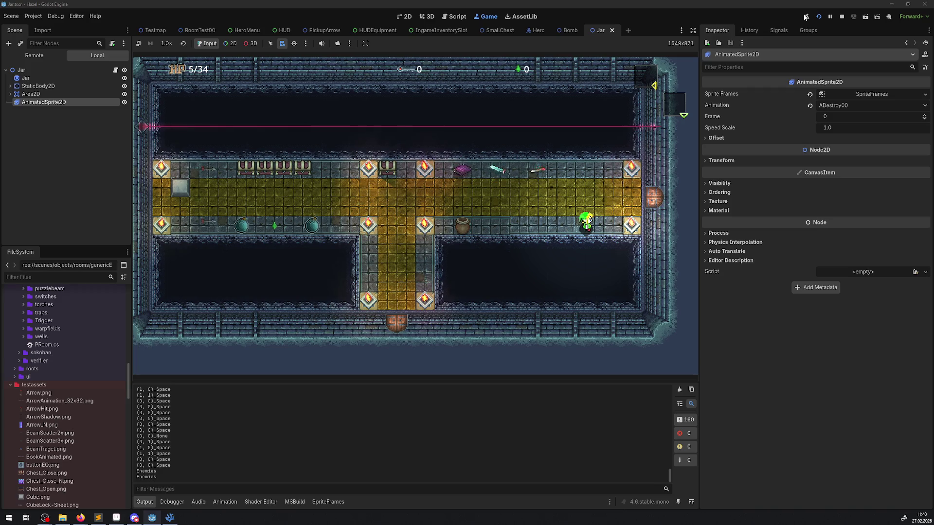
{"action": "key", "text": "Left"}
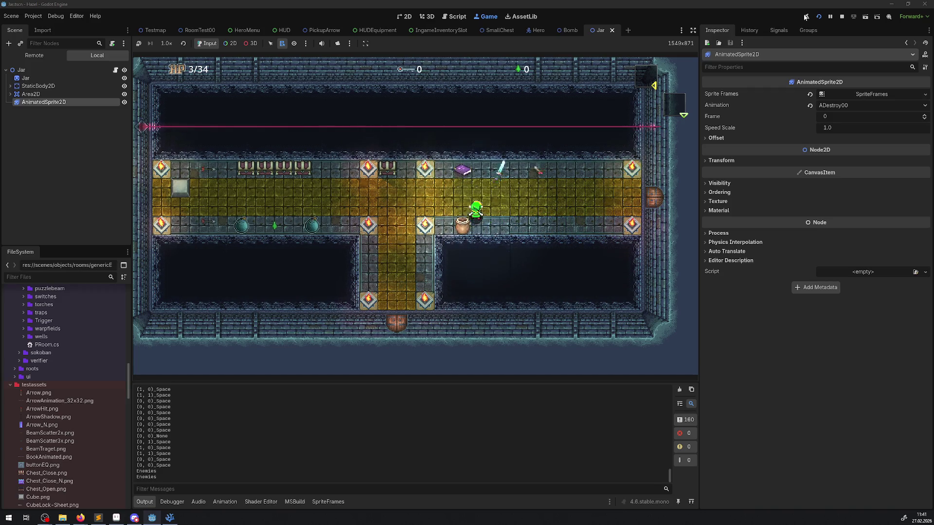
{"action": "key", "text": "space"}
{"action": "key", "text": "Right"}
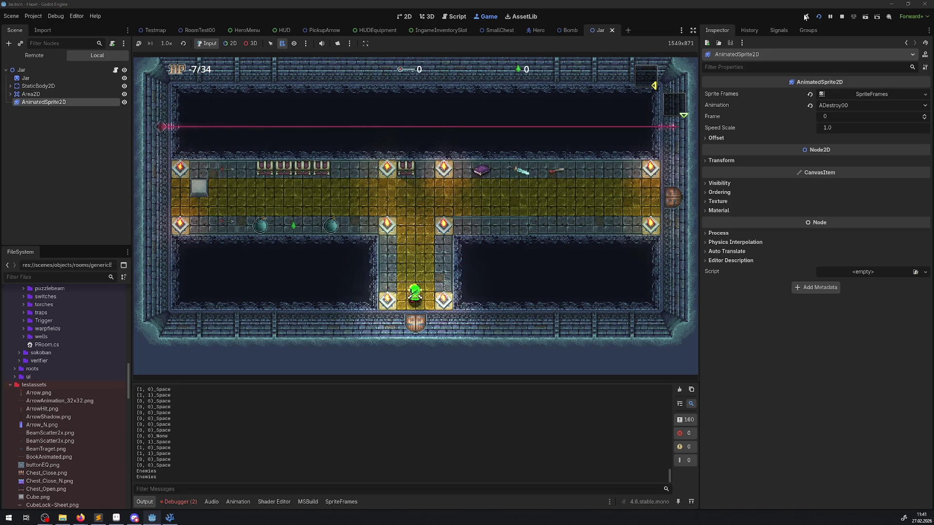
Step: Walk along the hall and push the block to reveal the blue switch
{"action": "key", "text": "Up"}
{"action": "key", "text": "Left"}
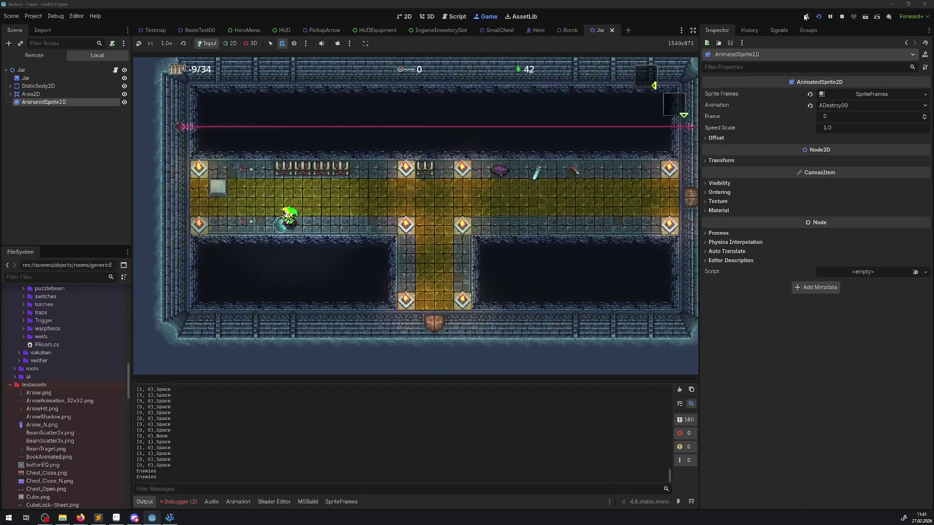
{"action": "key", "text": "Up"}
{"action": "key", "text": "Left"}
{"action": "key", "text": "Right"}
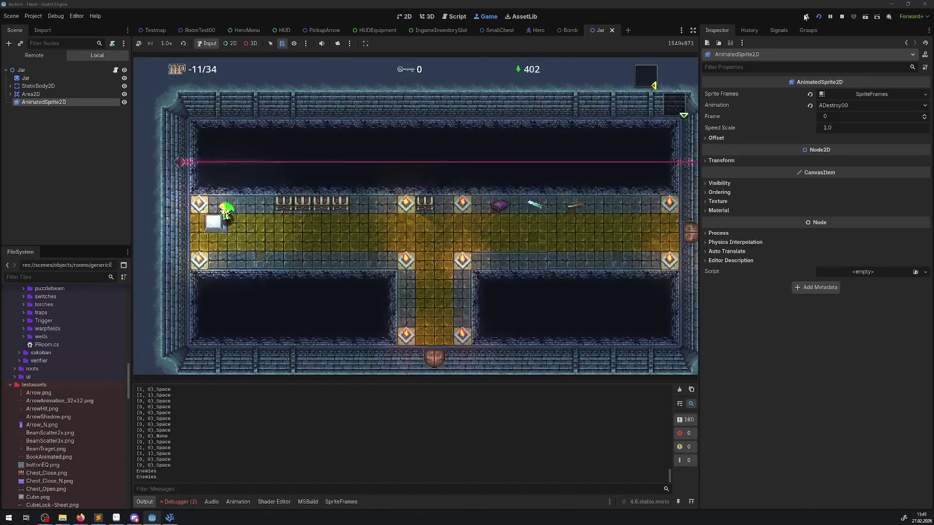
{"action": "key", "text": "Right"}
{"action": "key", "text": "Down"}
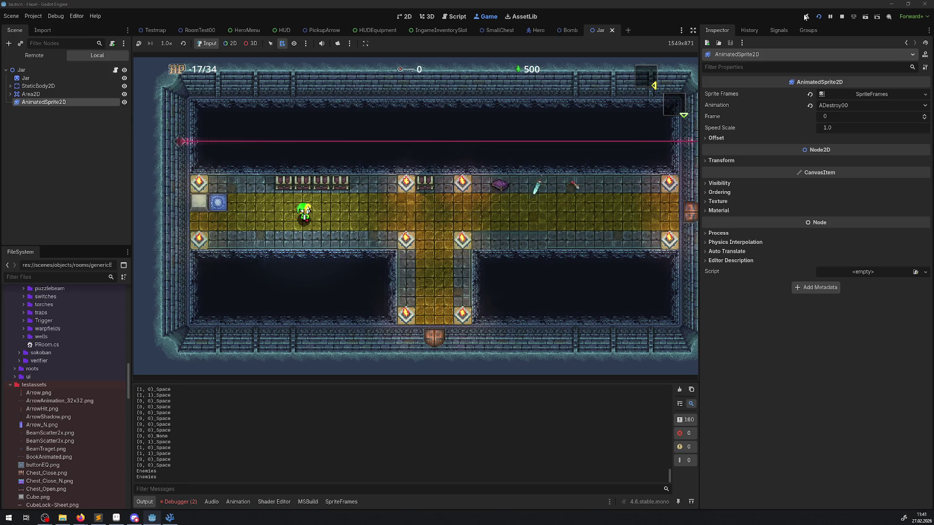
{"action": "key", "text": "Up"}
{"action": "key", "text": "Right"}
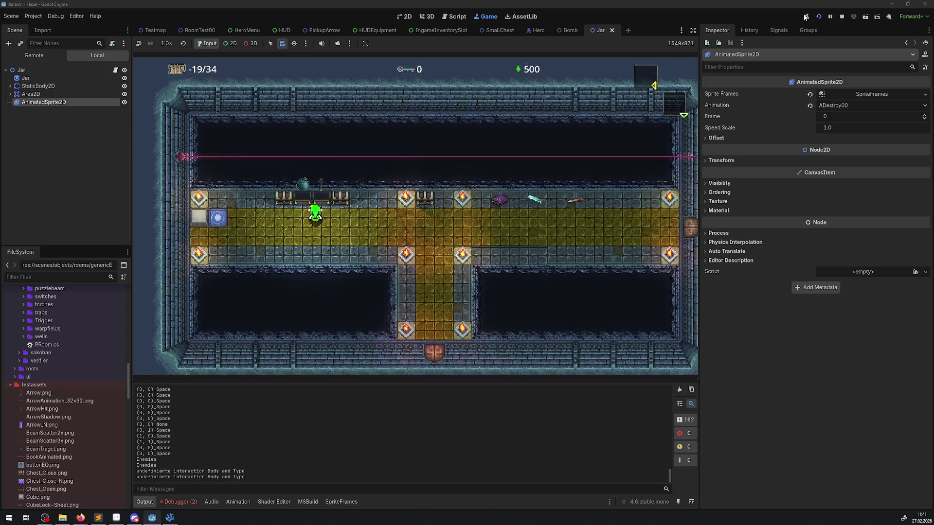
{"action": "key", "text": "Right"}
{"action": "key", "text": "Down"}
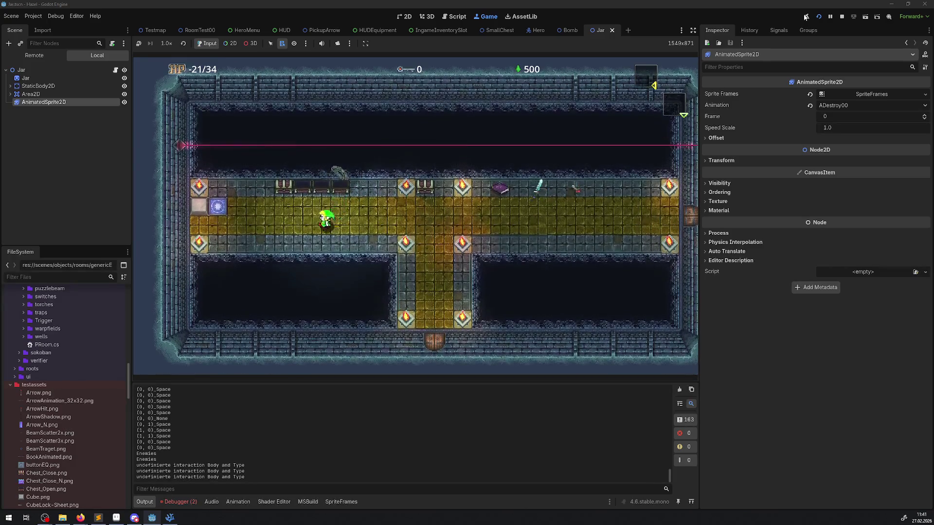
{"action": "key", "text": "Left"}
{"action": "key", "text": "Right"}
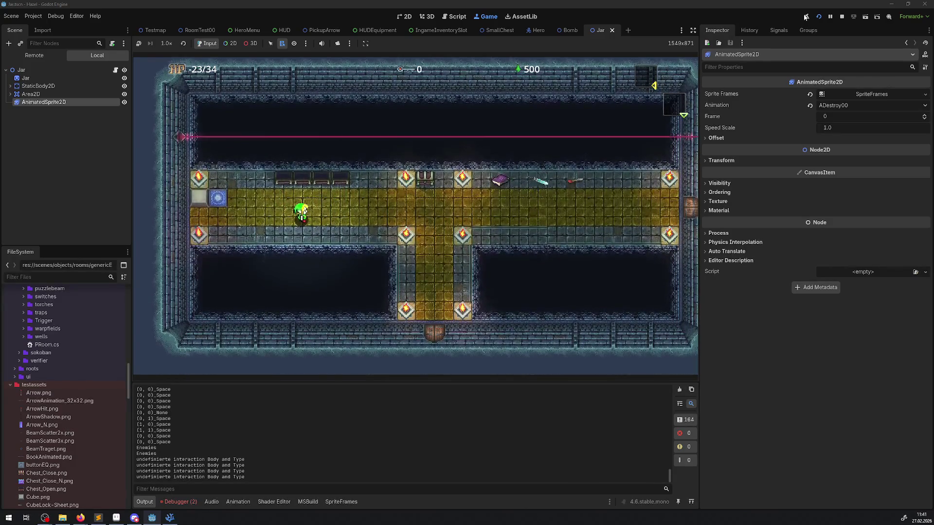
Step: Check the two ObjectDisposedException errors in the Debugger, stop the game, and return to PJar.cs
{"action": "left_click", "coordinate": [179, 501]}
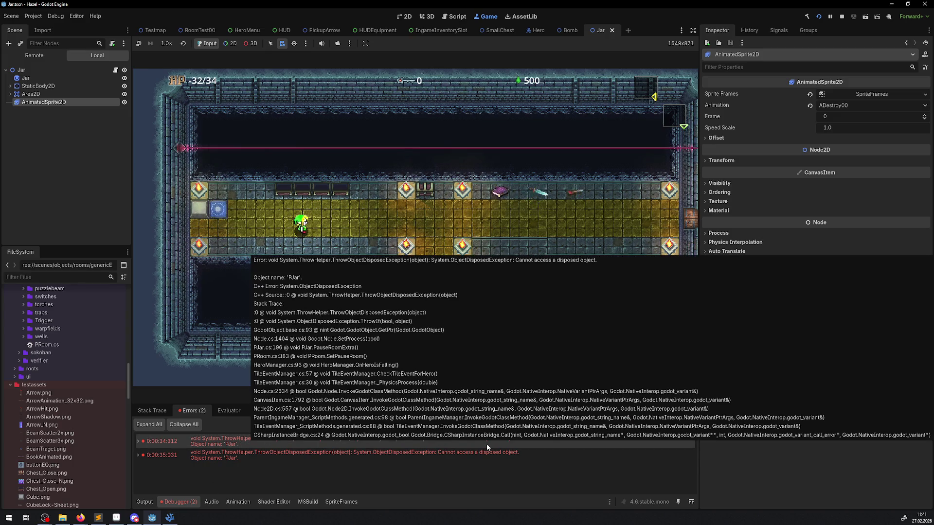
{"action": "left_click", "coordinate": [840, 18]}
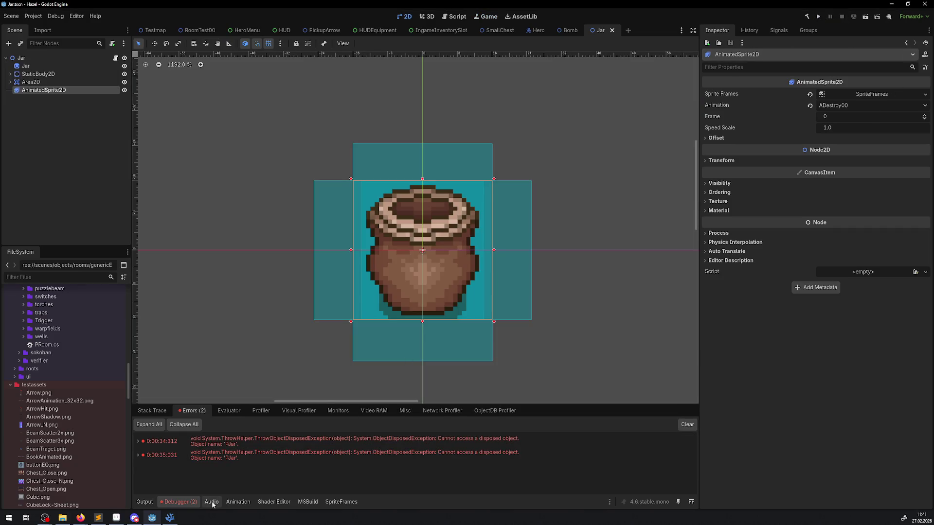
{"action": "left_click", "coordinate": [174, 522]}
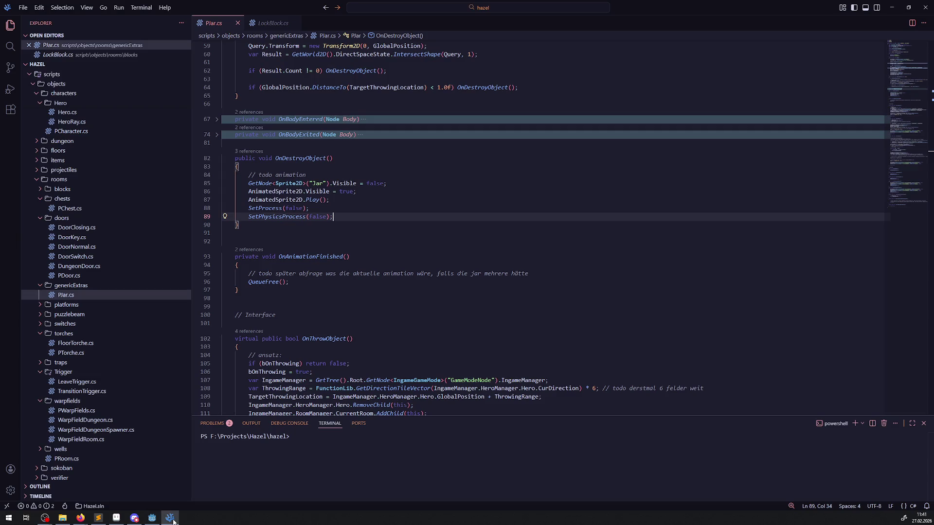
Step: Look at IRoomExtra in the class header, then add a blank line after OnAnimationFinished's todo comment
{"action": "scroll", "coordinate": [287, 321], "scroll_direction": "up", "scroll_amount": 15}
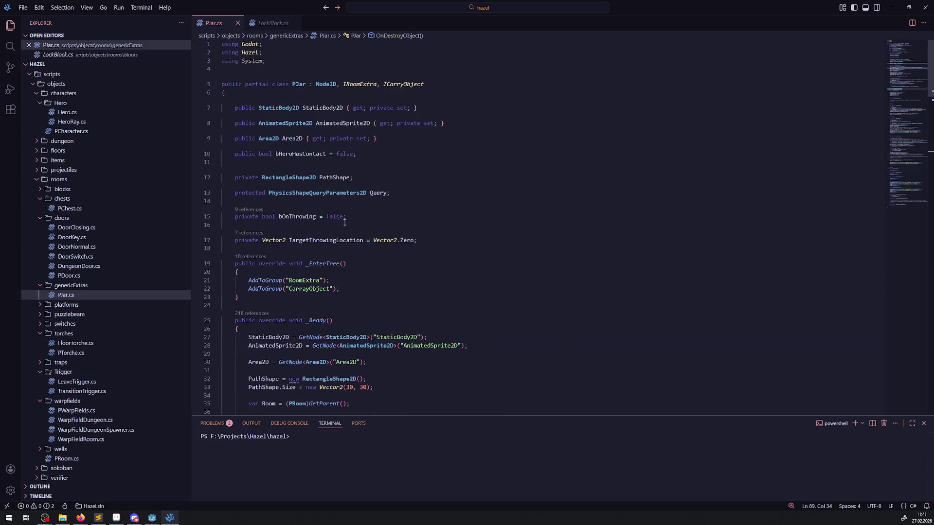
{"action": "double_click", "coordinate": [349, 81]}
{"action": "scroll", "coordinate": [384, 241], "scroll_direction": "down", "scroll_amount": 17}
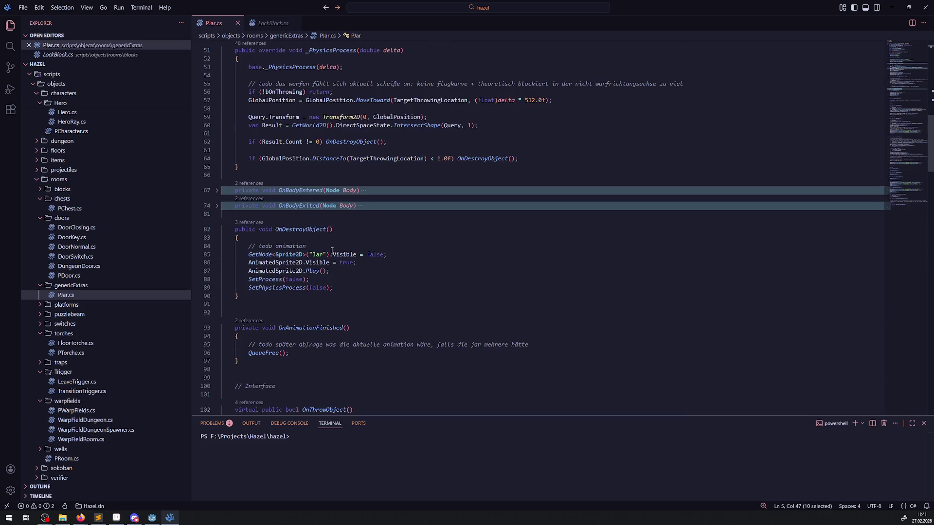
{"action": "left_click", "coordinate": [530, 345]}
{"action": "key", "text": "Return"}
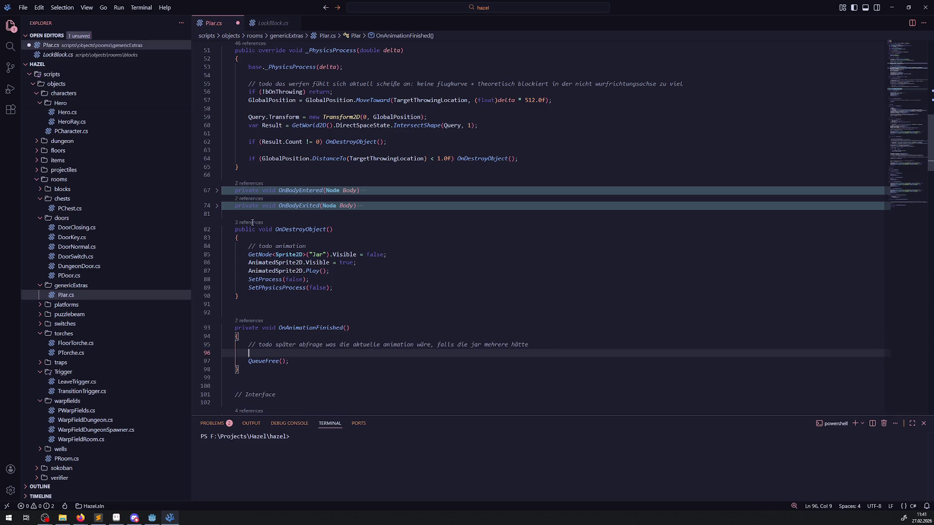
{"action": "scroll", "coordinate": [112, 360], "scroll_direction": "down", "scroll_amount": 6}
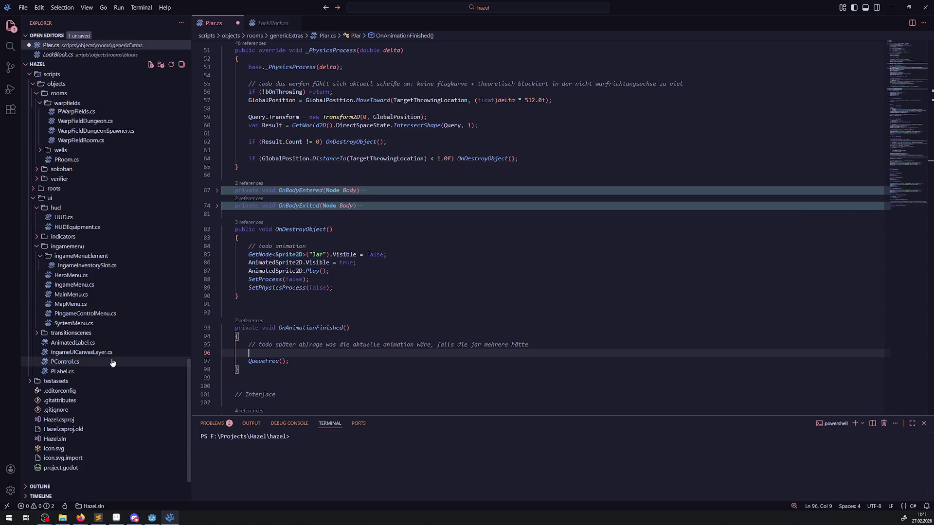
Step: Open InterfaceLib.cs, unfold IRoomExtra, and select the RemoveFromRoom() method header
{"action": "scroll", "coordinate": [79, 364], "scroll_direction": "up", "scroll_amount": 8}
{"action": "scroll", "coordinate": [79, 363], "scroll_direction": "up", "scroll_amount": 10}
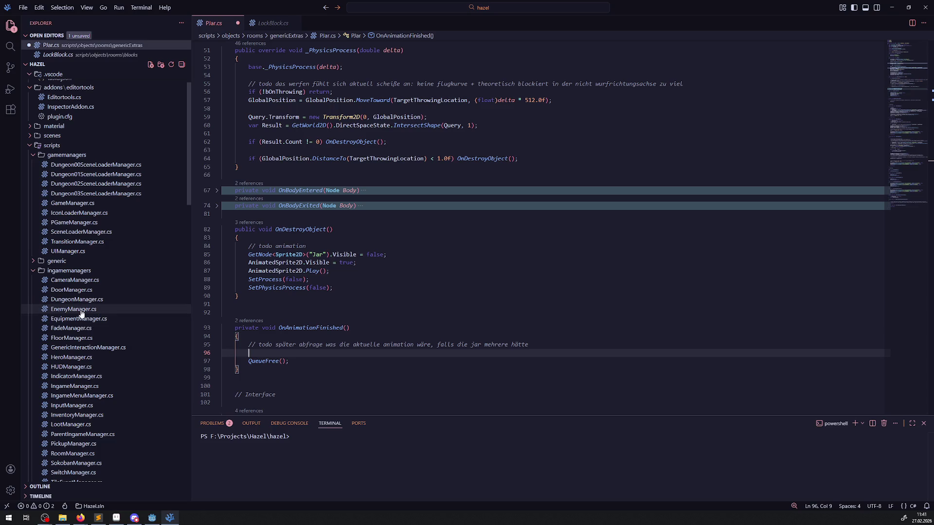
{"action": "scroll", "coordinate": [81, 312], "scroll_direction": "down", "scroll_amount": 10}
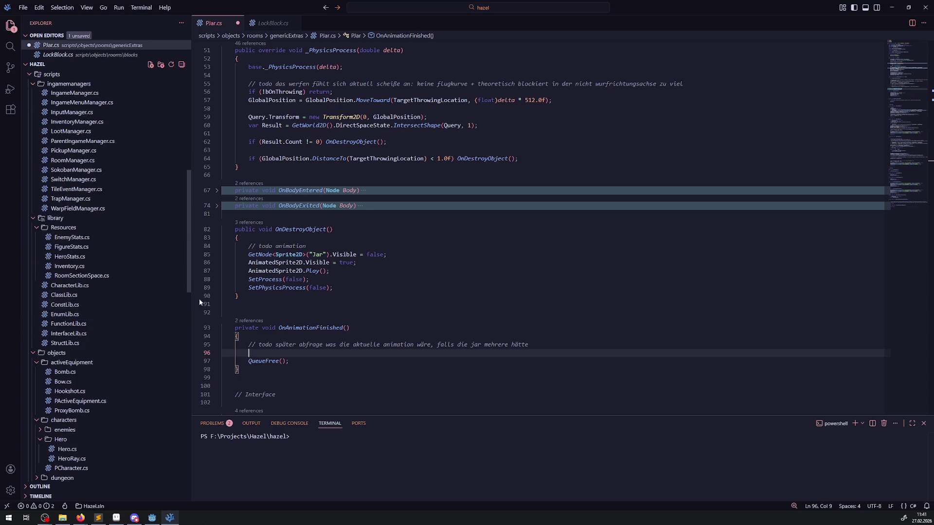
{"action": "left_click", "coordinate": [75, 325]}
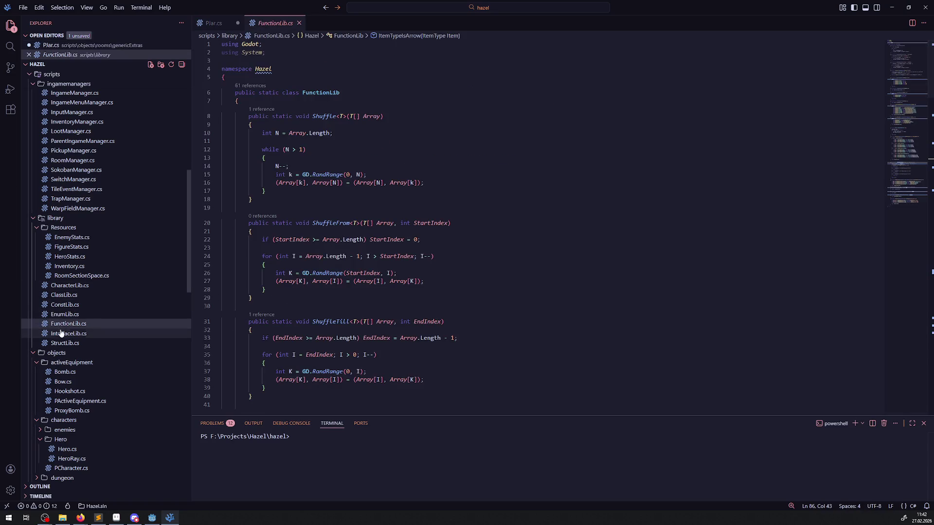
{"action": "left_click", "coordinate": [61, 333]}
{"action": "scroll", "coordinate": [374, 294], "scroll_direction": "down", "scroll_amount": 10}
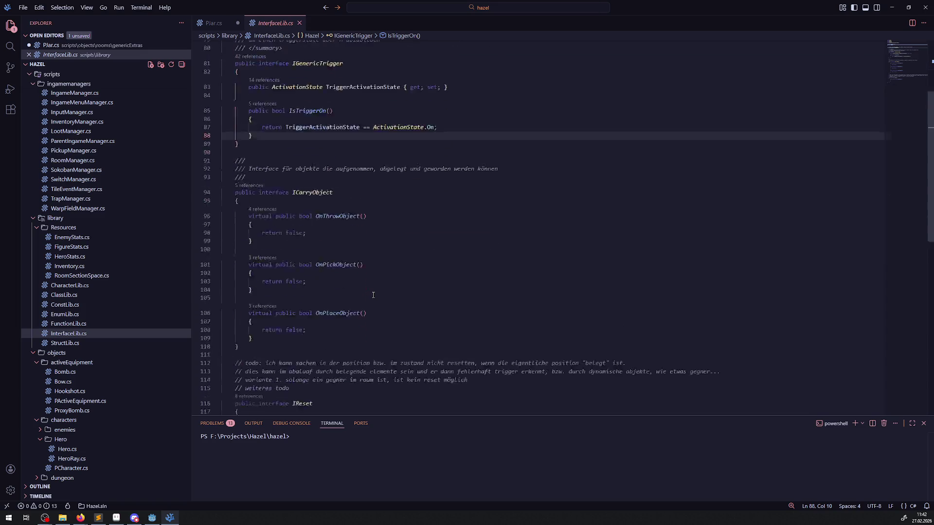
{"action": "scroll", "coordinate": [365, 289], "scroll_direction": "up", "scroll_amount": 10}
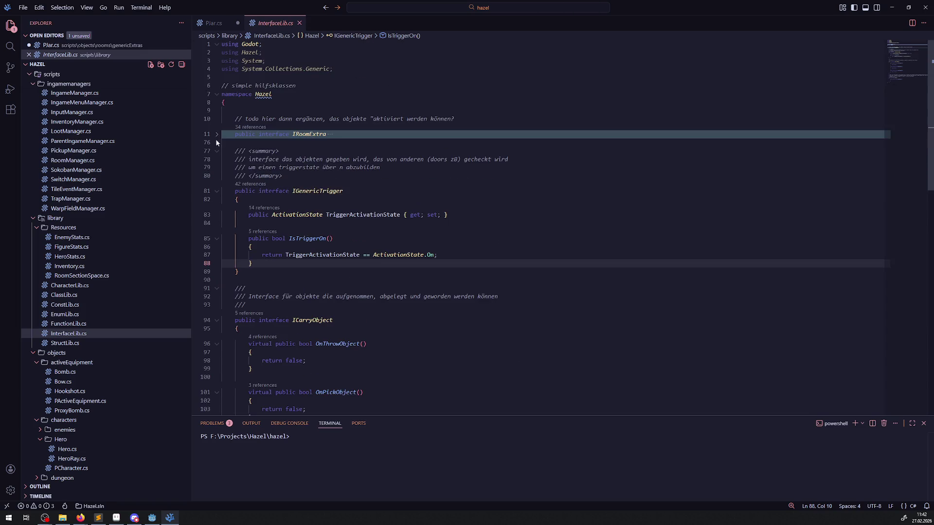
{"action": "left_click", "coordinate": [217, 134]}
{"action": "scroll", "coordinate": [341, 272], "scroll_direction": "down", "scroll_amount": 10}
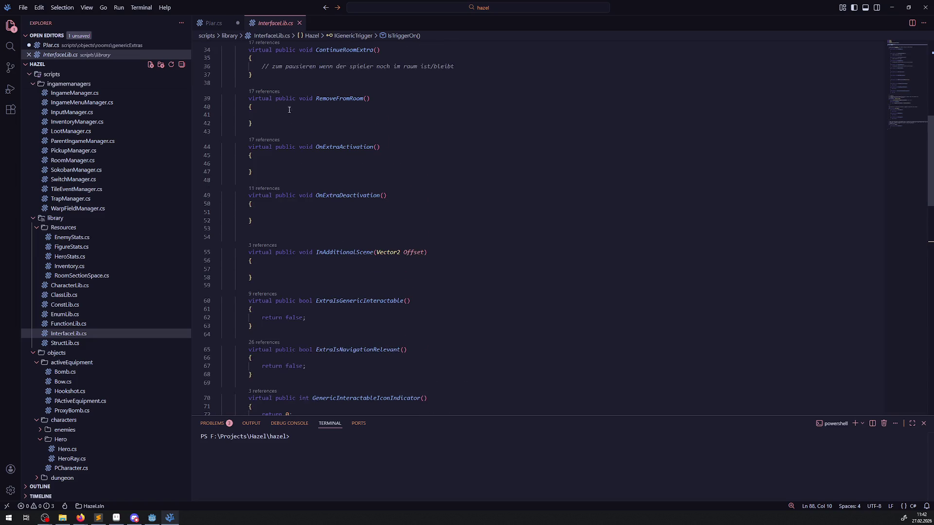
{"action": "left_click", "coordinate": [265, 117]}
{"action": "left_click_drag", "start_coordinate": [265, 120], "coordinate": [237, 102]}
{"action": "key", "text": "ctrl+c"}
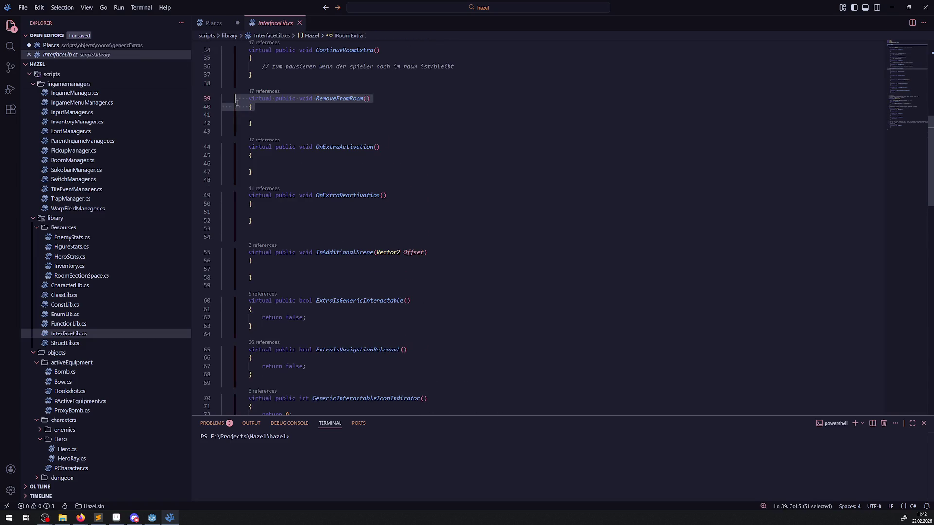
Step: Return to PJar.cs and place the caret after the GenericInteractableIconIndicator method
{"action": "left_click", "coordinate": [214, 23]}
{"action": "scroll", "coordinate": [301, 270], "scroll_direction": "down", "scroll_amount": 10}
{"action": "scroll", "coordinate": [301, 271], "scroll_direction": "down", "scroll_amount": 10}
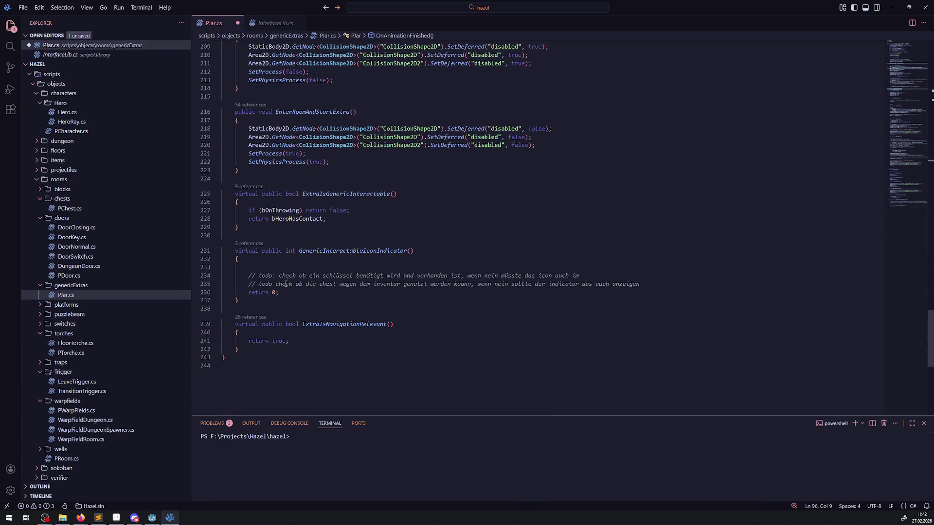
{"action": "left_click", "coordinate": [263, 301]}
Step: Paste the RemoveFromRoom method stub into PJar.cs and save it
{"action": "key", "text": "ctrl+v"}
{"action": "key", "text": "ctrl+s"}
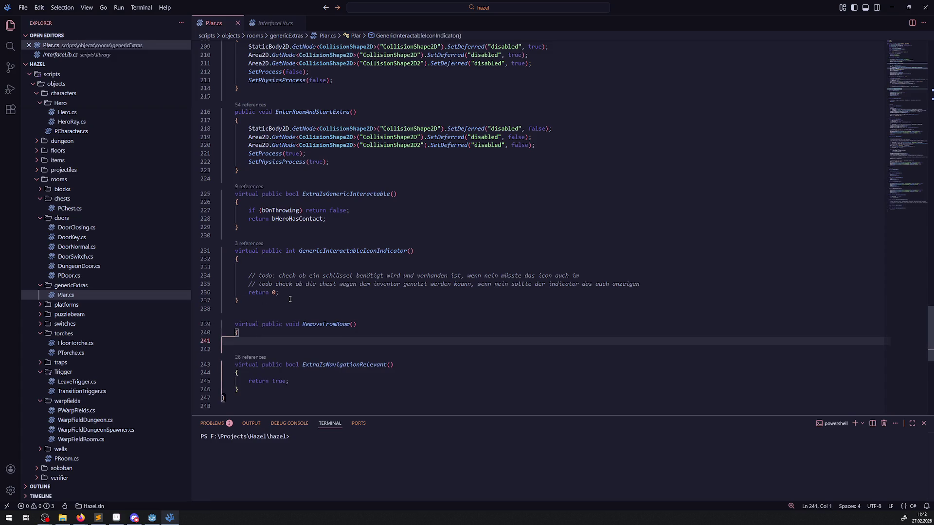
{"action": "double_click", "coordinate": [321, 325]}
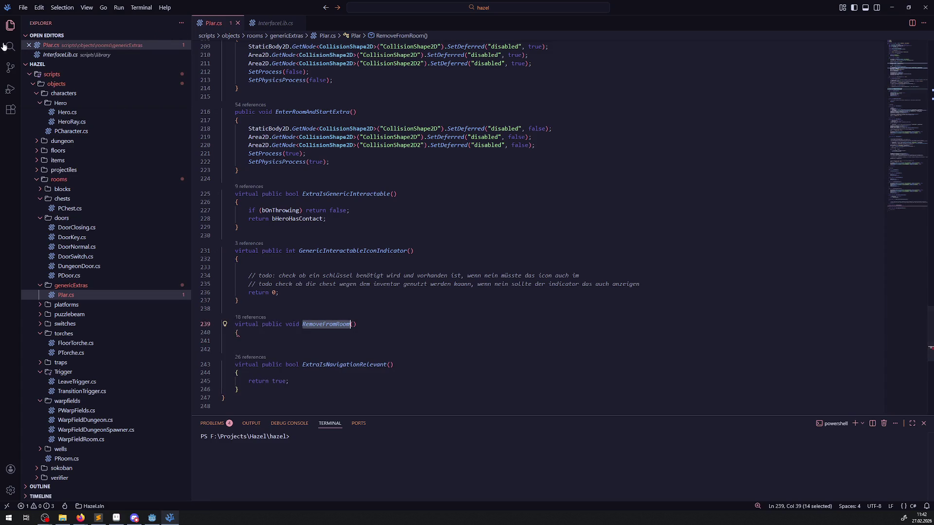
Step: Find RemoveFromRoom in PPickup.cs, delete line 97's todo comment, and copy its RemoveRoomExtra call
{"action": "key", "text": "ctrl+shift+f"}
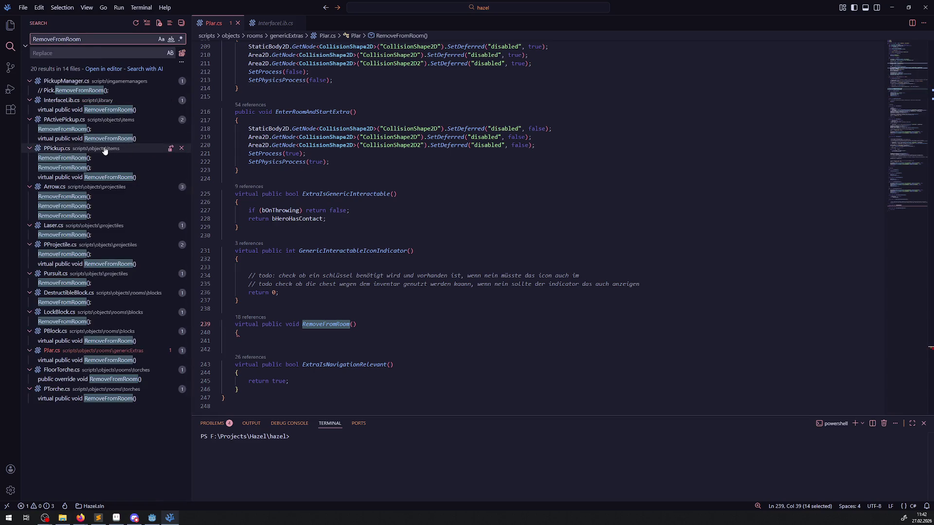
{"action": "left_click", "coordinate": [78, 168]}
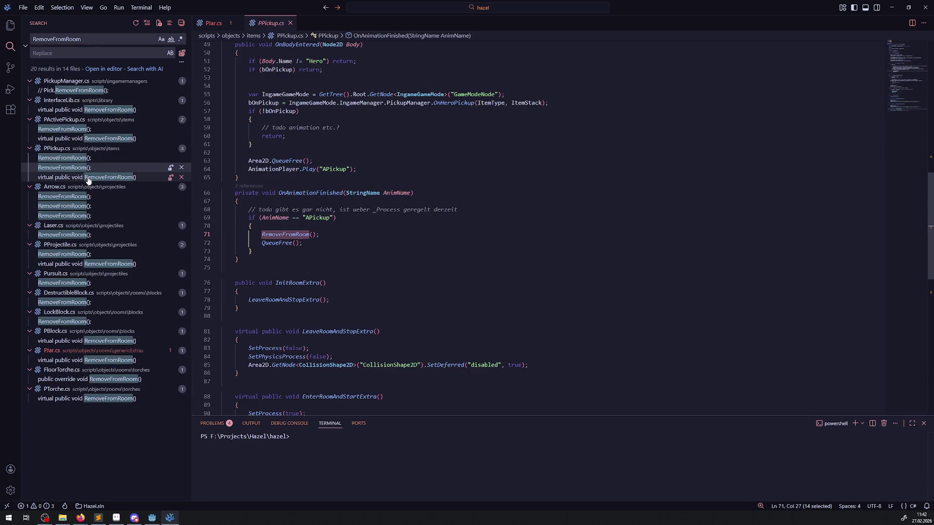
{"action": "scroll", "coordinate": [366, 287], "scroll_direction": "down", "scroll_amount": 1}
{"action": "scroll", "coordinate": [367, 288], "scroll_direction": "down", "scroll_amount": 10}
{"action": "scroll", "coordinate": [327, 204], "scroll_direction": "up", "scroll_amount": 3}
{"action": "left_click_drag", "start_coordinate": [255, 172], "coordinate": [467, 172]}
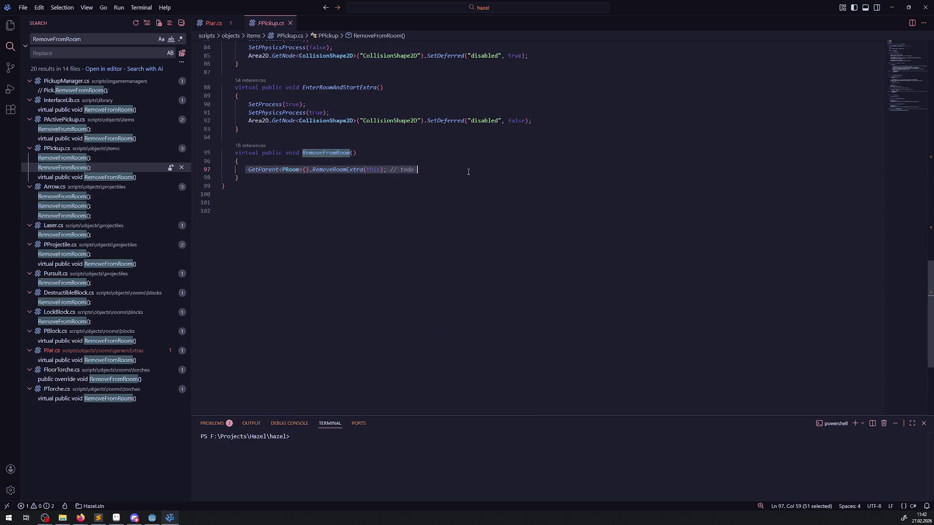
{"action": "left_click", "coordinate": [450, 170]}
{"action": "key", "text": "BackSpace"}
{"action": "key", "text": "BackSpace"}
{"action": "key", "text": "BackSpace"}
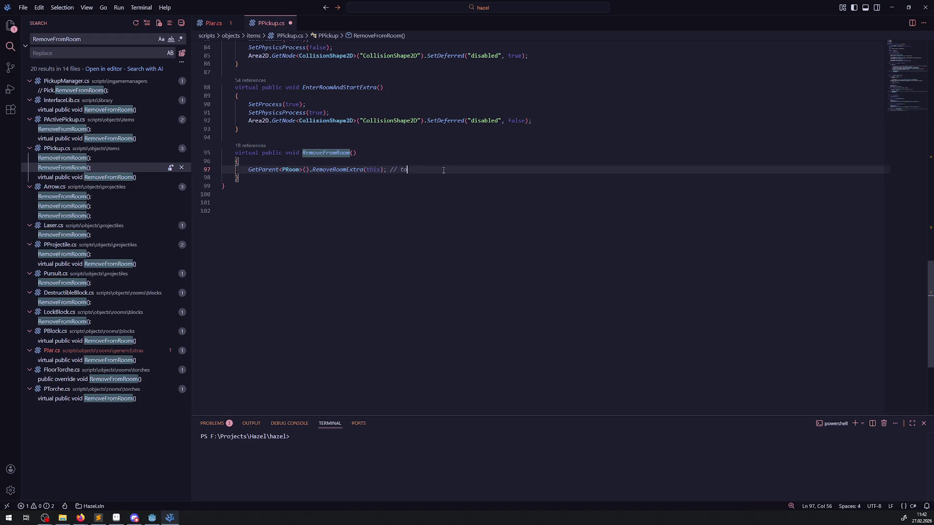
{"action": "left_click_drag", "start_coordinate": [399, 170], "coordinate": [246, 169]}
{"action": "key", "text": "ctrl+c"}
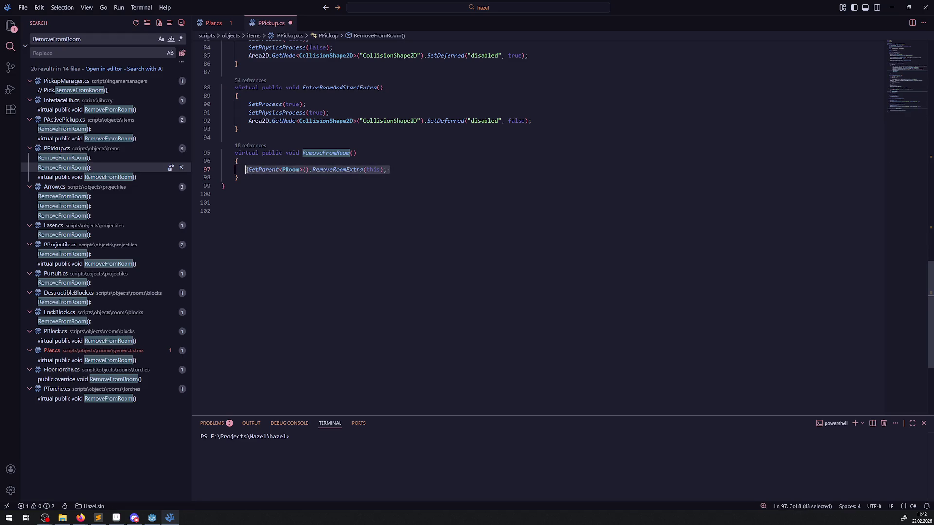
Step: Paste GetParent<PRoom>().RemoveRoomExtra(this) into PJar's RemoveFromRoom body
{"action": "left_click", "coordinate": [225, 22]}
{"action": "left_click", "coordinate": [251, 335]}
{"action": "key", "text": "ctrl+v"}
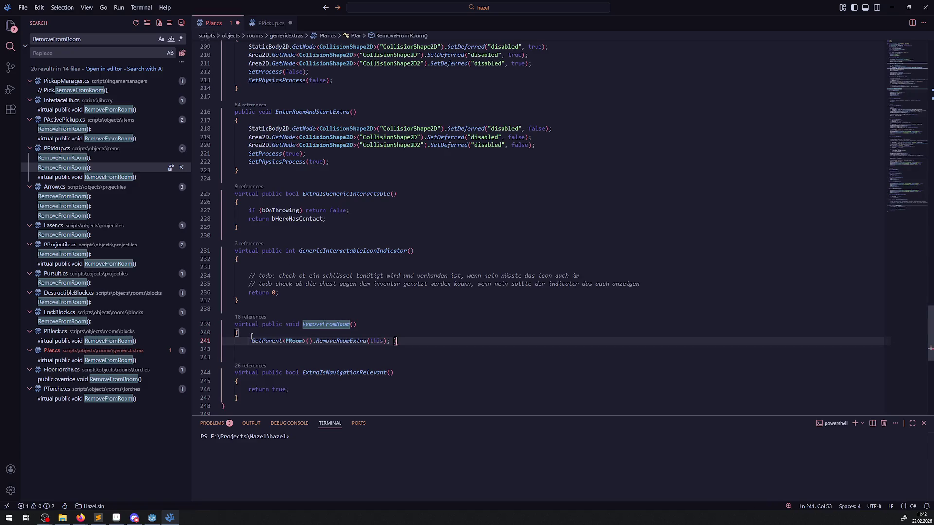
{"action": "scroll", "coordinate": [443, 271], "scroll_direction": "down", "scroll_amount": 1}
{"action": "double_click", "coordinate": [326, 315]}
{"action": "key", "text": "ctrl+c"}
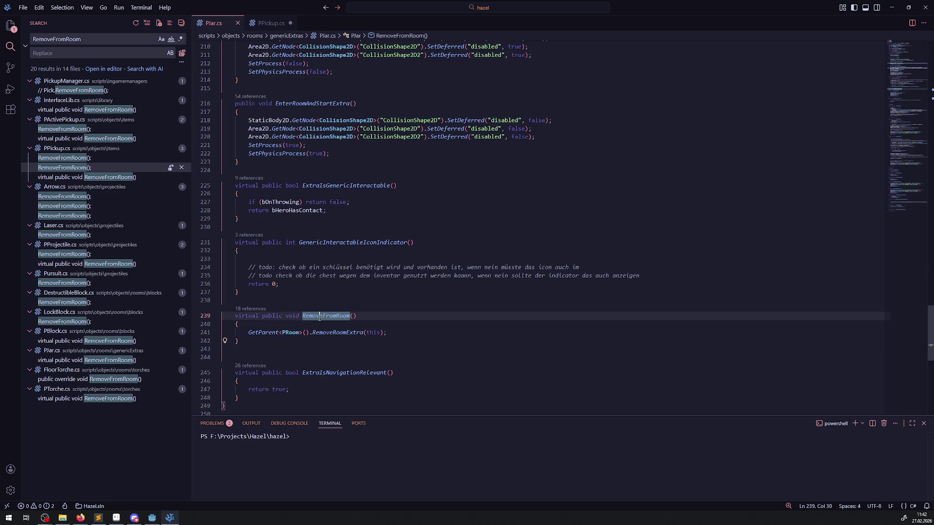
{"action": "scroll", "coordinate": [401, 251], "scroll_direction": "up", "scroll_amount": 15}
Step: Add RemoveFromRoom(); on line 96 above QueueFree() in PJar.cs and save
{"action": "scroll", "coordinate": [401, 250], "scroll_direction": "up", "scroll_amount": 18}
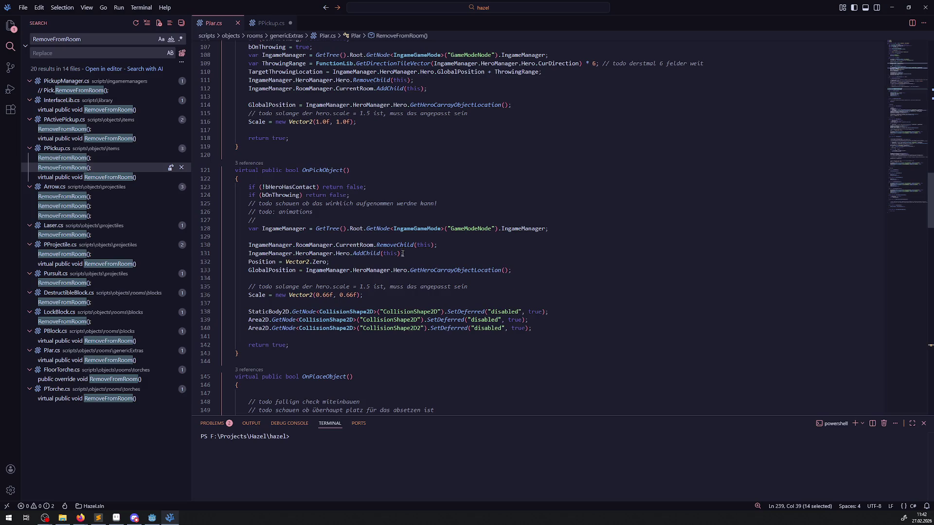
{"action": "scroll", "coordinate": [402, 253], "scroll_direction": "up", "scroll_amount": 17}
{"action": "scroll", "coordinate": [348, 281], "scroll_direction": "up", "scroll_amount": 4}
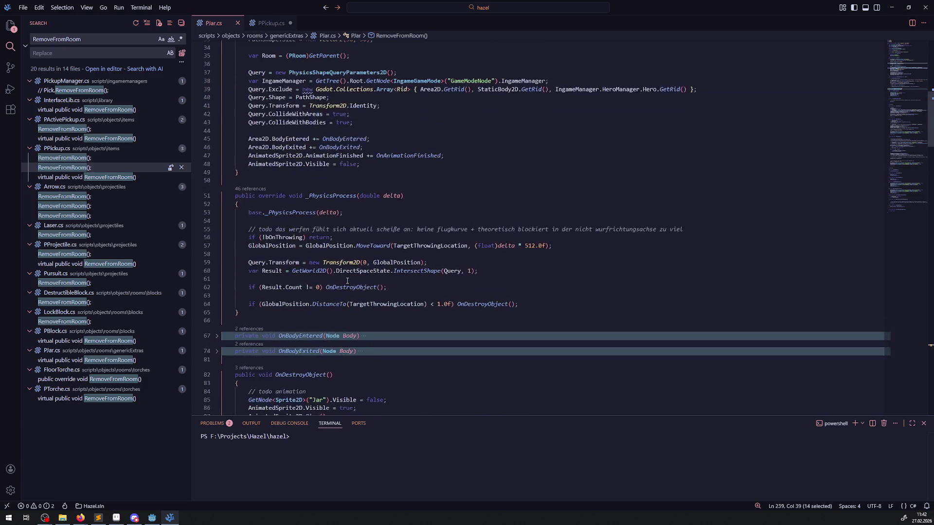
{"action": "scroll", "coordinate": [297, 198], "scroll_direction": "down", "scroll_amount": 11}
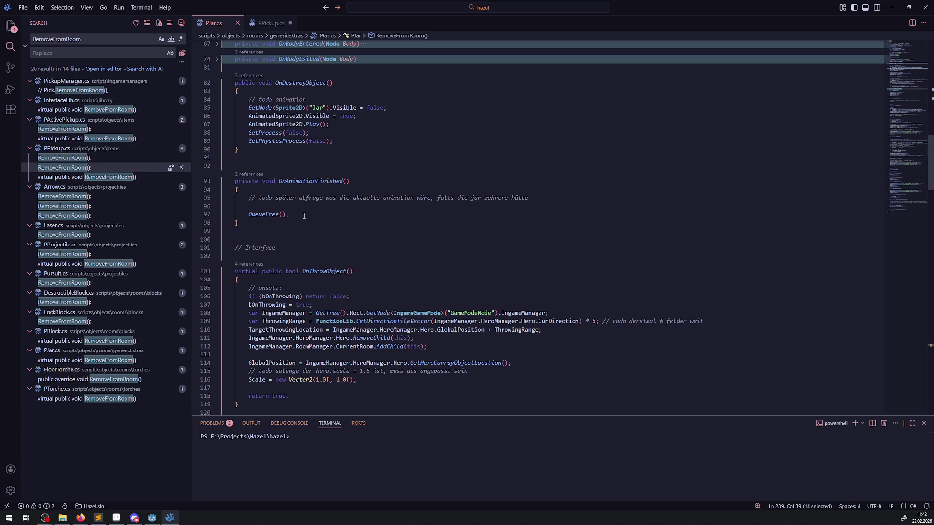
{"action": "scroll", "coordinate": [322, 271], "scroll_direction": "up", "scroll_amount": 18}
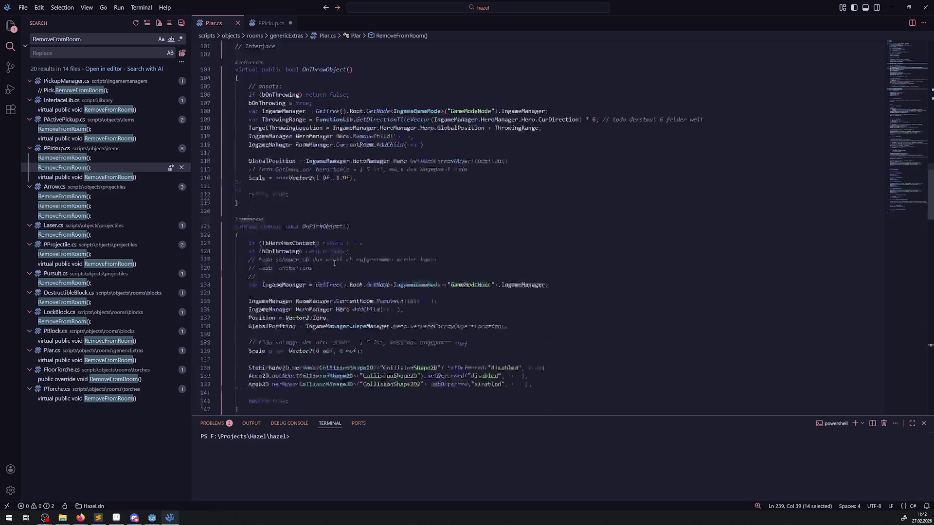
{"action": "scroll", "coordinate": [334, 263], "scroll_direction": "down", "scroll_amount": 14}
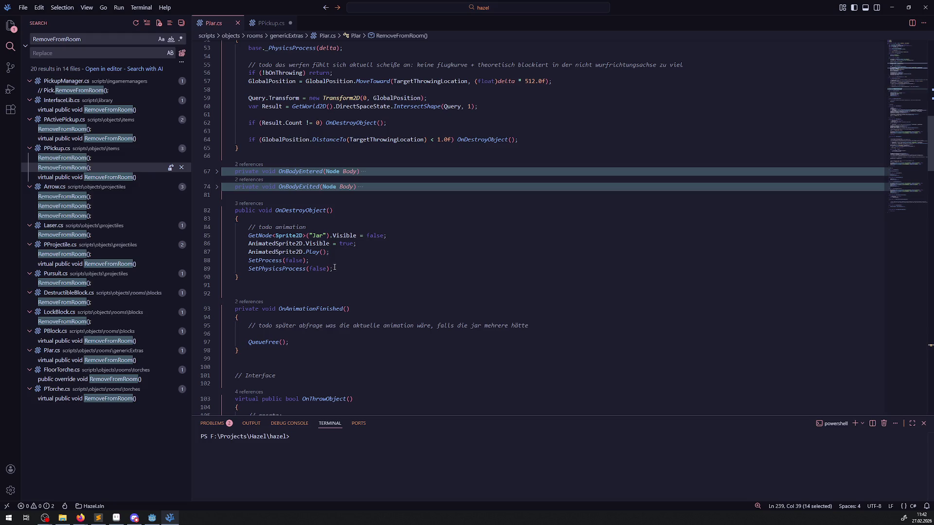
{"action": "left_click", "coordinate": [305, 332]}
{"action": "key", "text": "ctrl+v"}
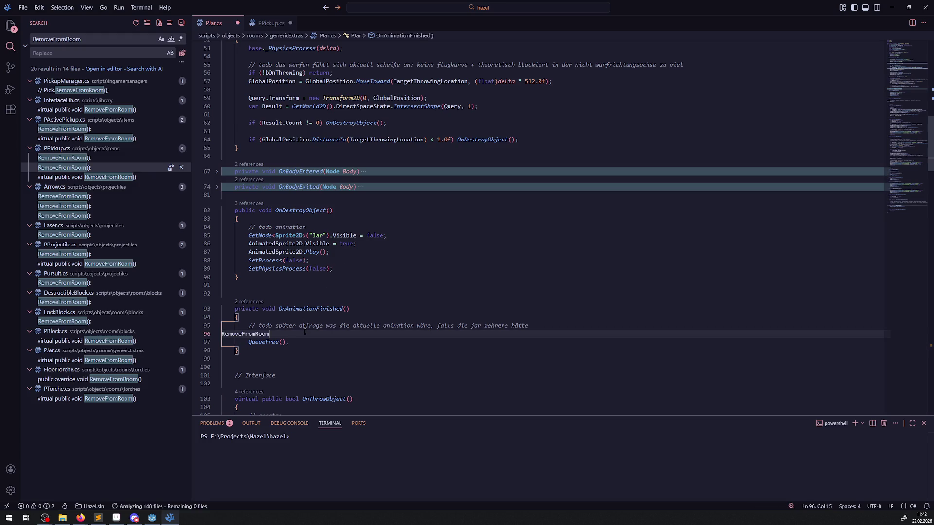
{"action": "type", "text": "();"}
{"action": "key", "text": "ctrl+s"}
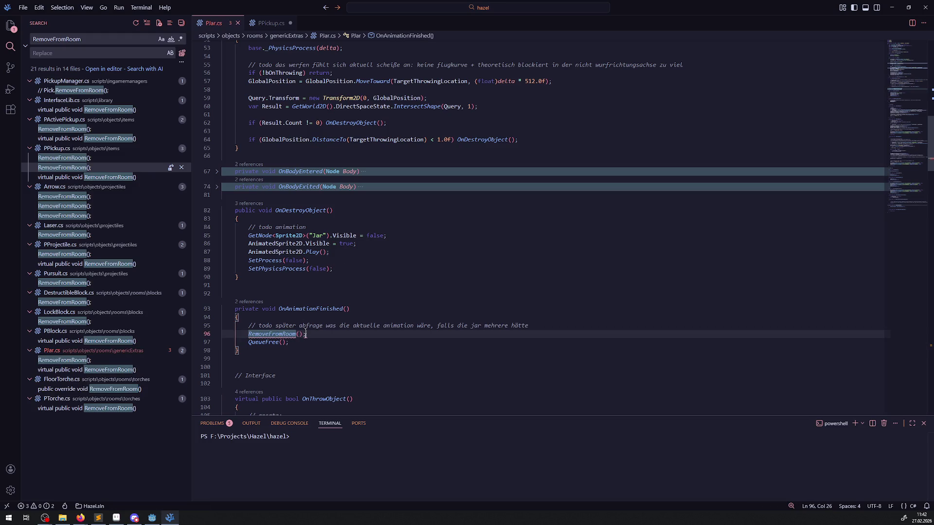
{"action": "left_click", "coordinate": [152, 518]}
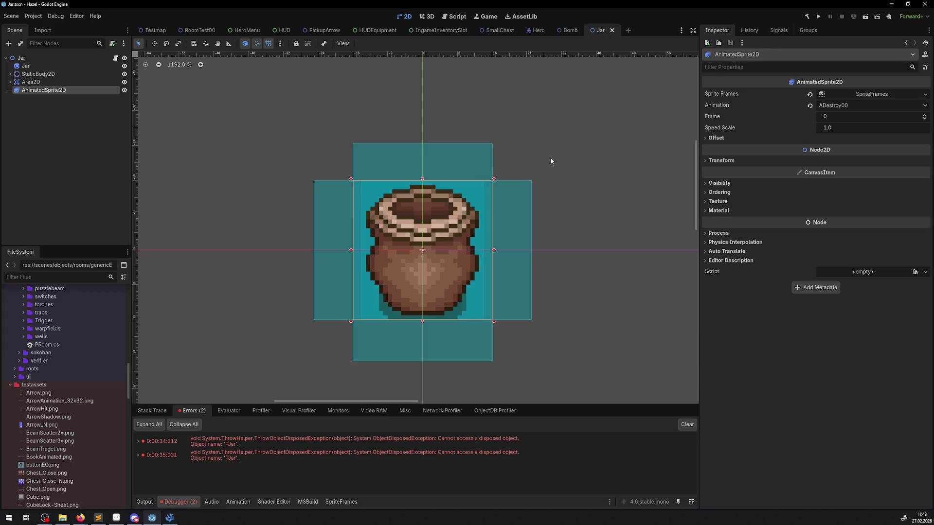
Step: Build the C# project, clear the disposed-object errors, and return to the RoomTest00 tab
{"action": "left_click", "coordinate": [809, 18]}
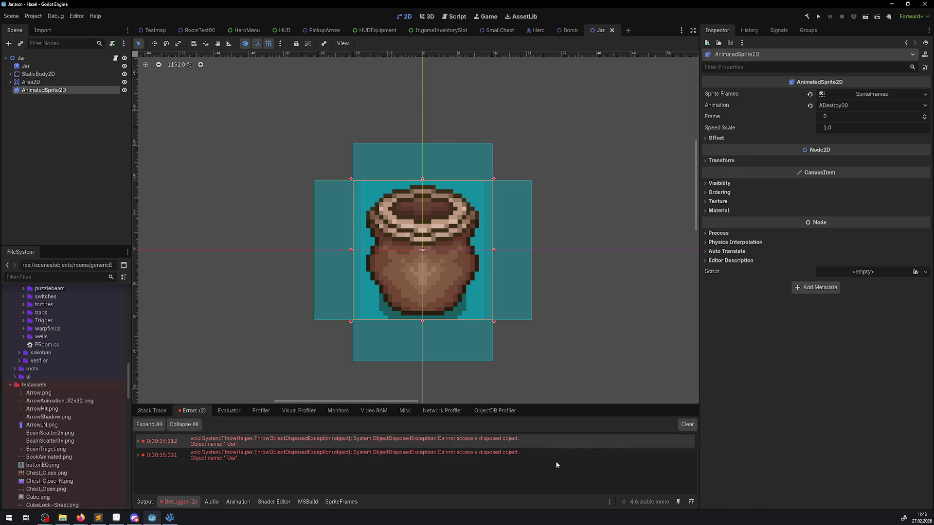
{"action": "left_click", "coordinate": [689, 428]}
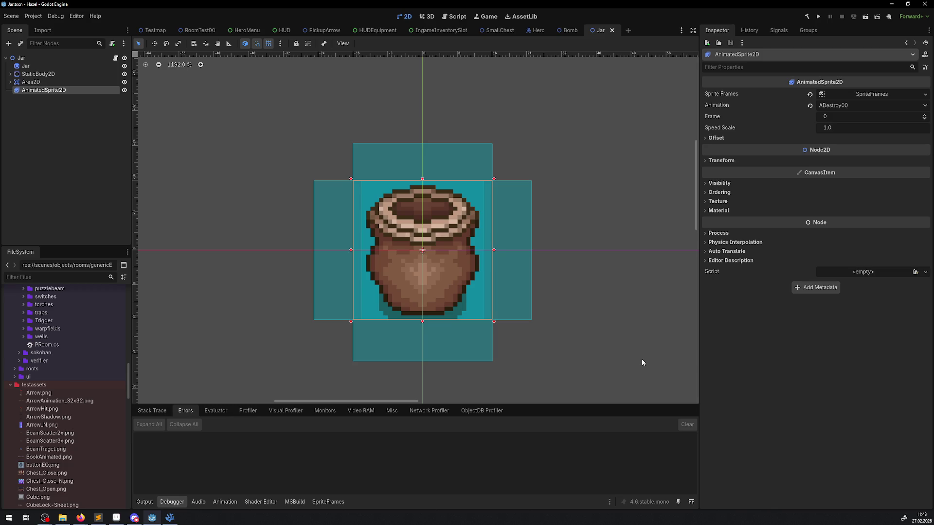
{"action": "left_click", "coordinate": [204, 30]}
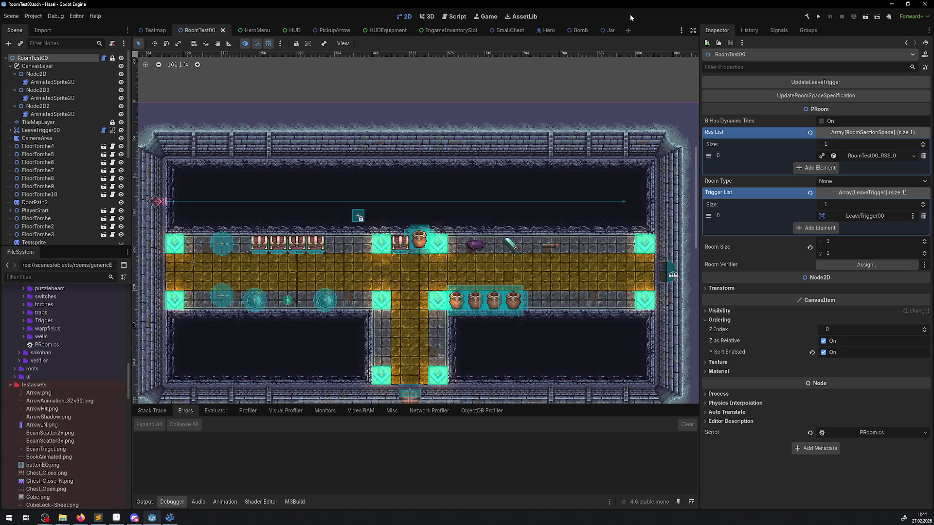
{"action": "left_click", "coordinate": [820, 17]}
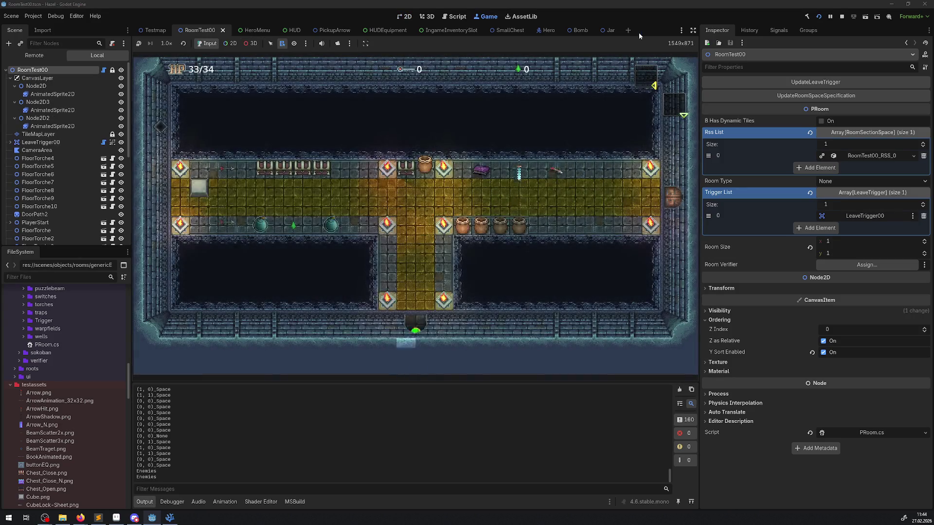
Step: Lift and throw pots, carrying one through the lower corridor into the hall
{"action": "key", "text": "Up"}
{"action": "key", "text": "space"}
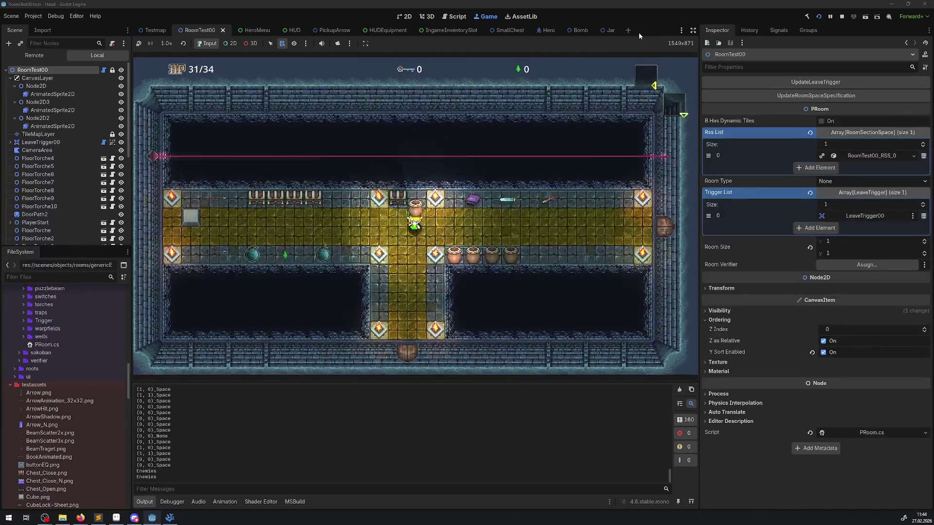
{"action": "key", "text": "Left"}
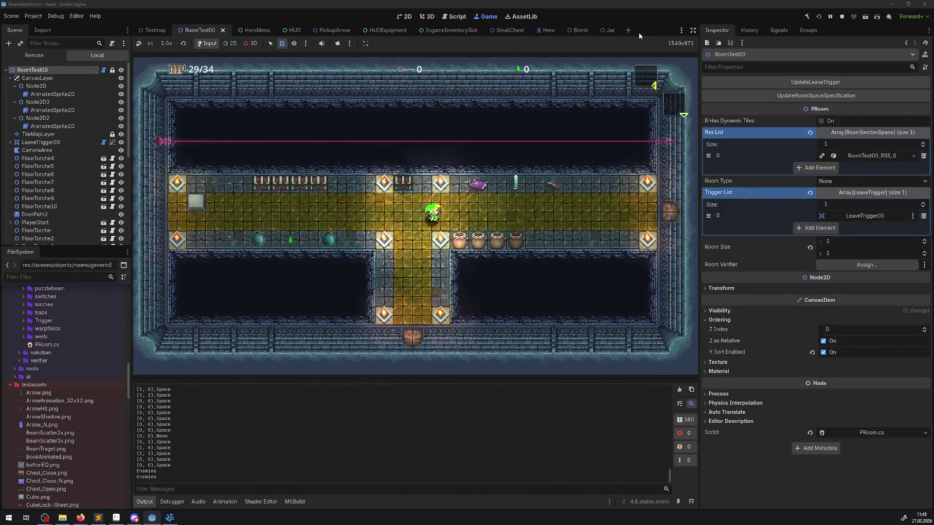
{"action": "key", "text": "Right"}
{"action": "key", "text": "Down"}
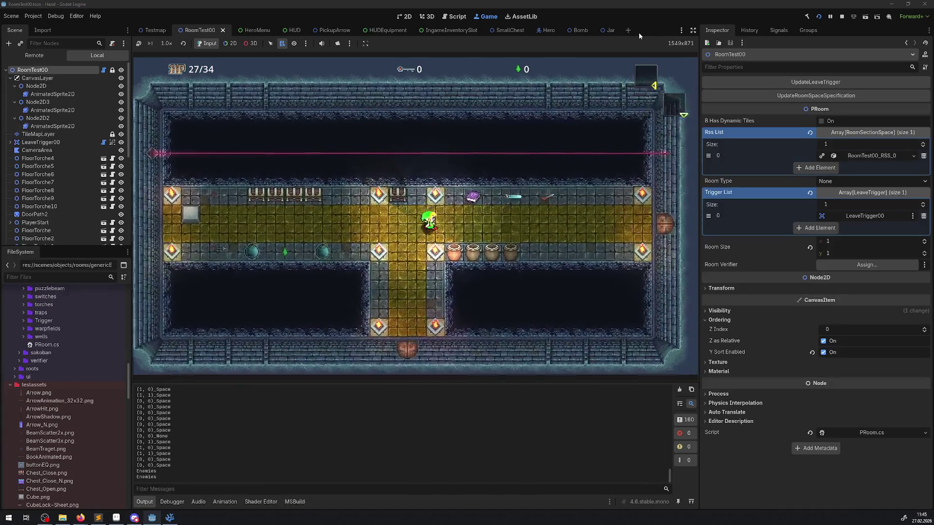
{"action": "key", "text": "space"}
{"action": "key", "text": "Left"}
{"action": "key", "text": "Down"}
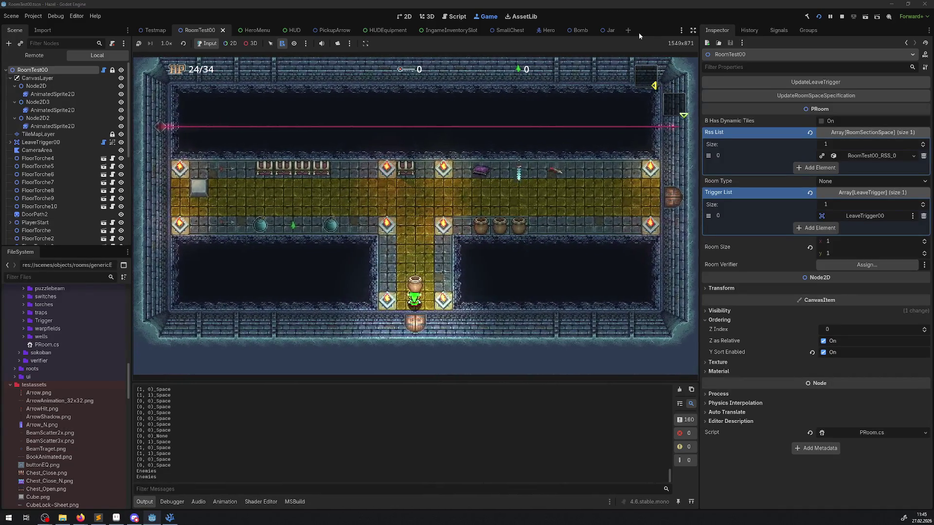
{"action": "key", "text": "Up"}
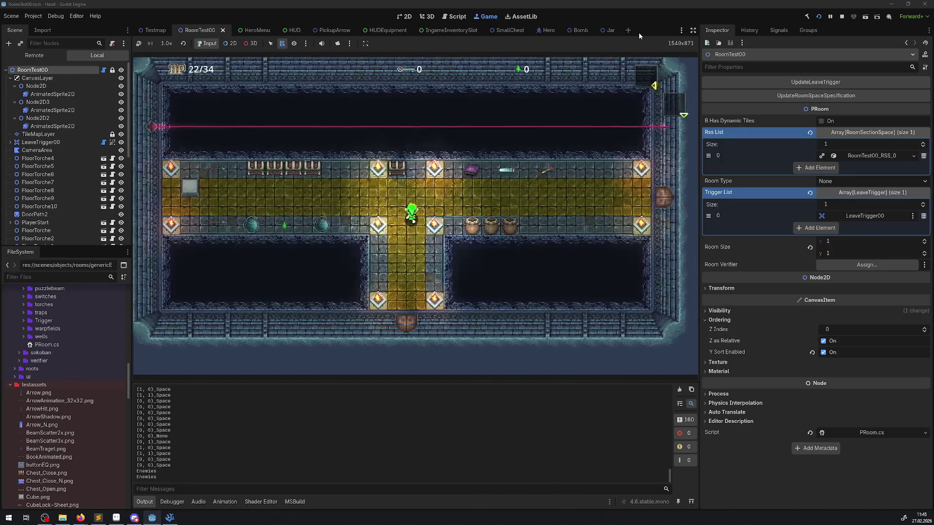
{"action": "key", "text": "Right"}
Step: Smash pots in the hall, then pick up another and throw it left
{"action": "key", "text": "Left"}
{"action": "key", "text": "Right"}
{"action": "key", "text": "Right"}
{"action": "key", "text": "Left"}
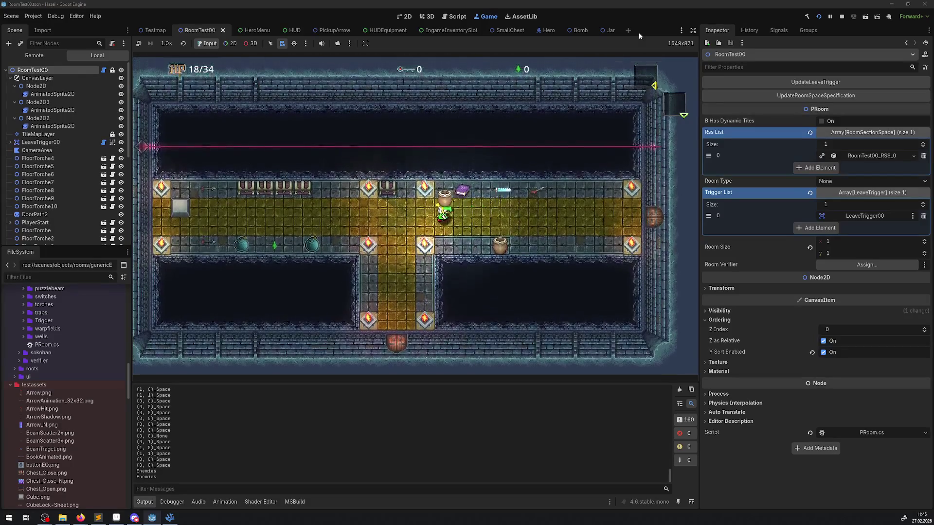
{"action": "key", "text": "Right"}
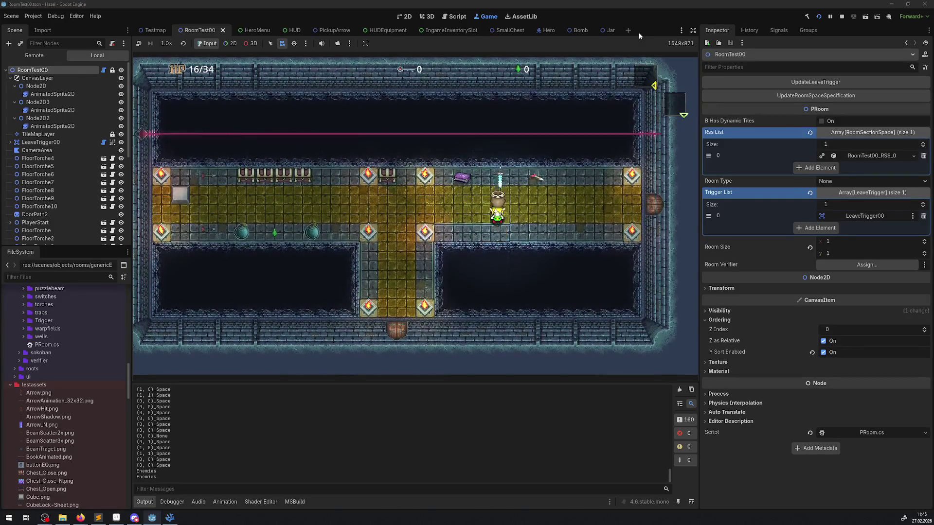
{"action": "key", "text": "Left"}
{"action": "key", "text": "Left"}
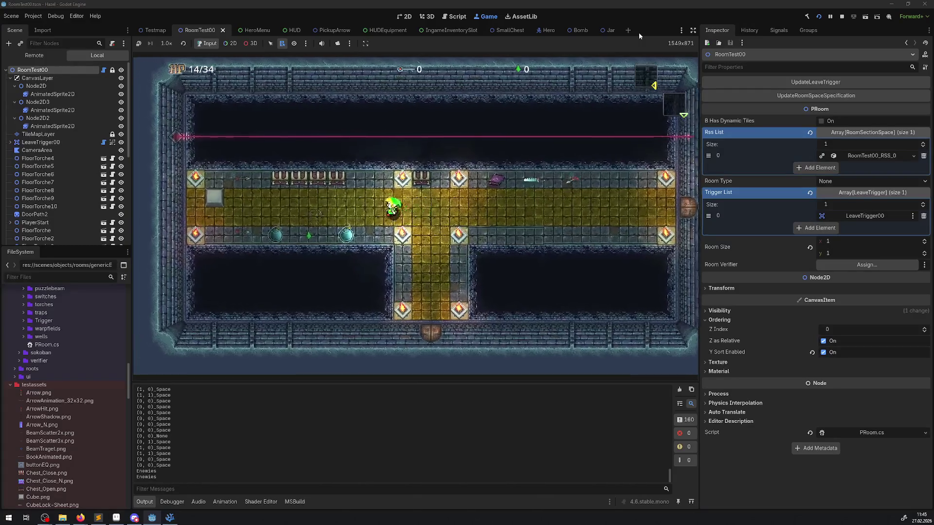
{"action": "key", "text": "Left"}
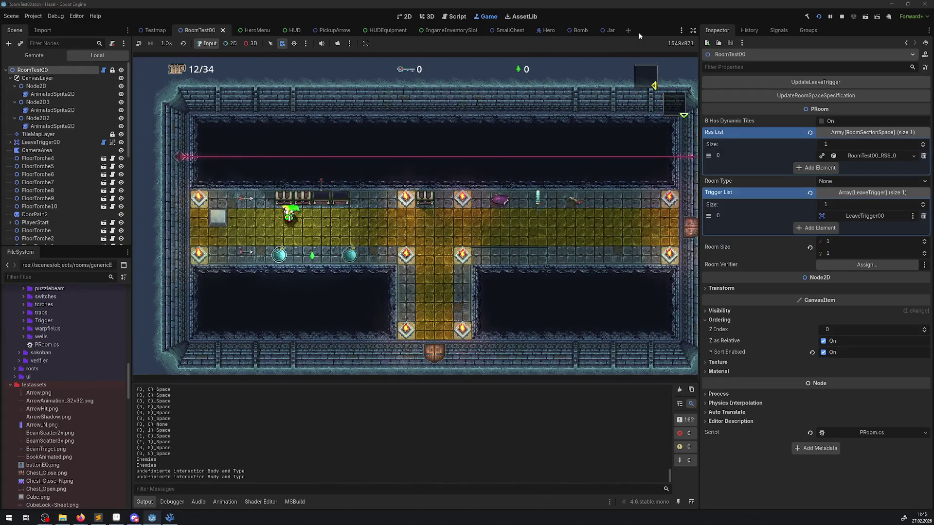
Step: Walk to the east door, open the neighbouring room's chest for a key, then stop the game
{"action": "key", "text": "Right"}
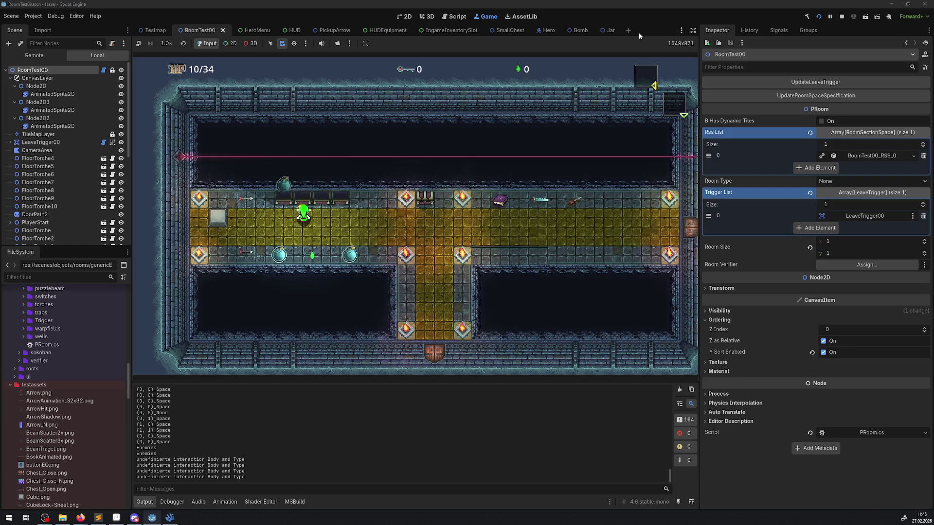
{"action": "key", "text": "Right"}
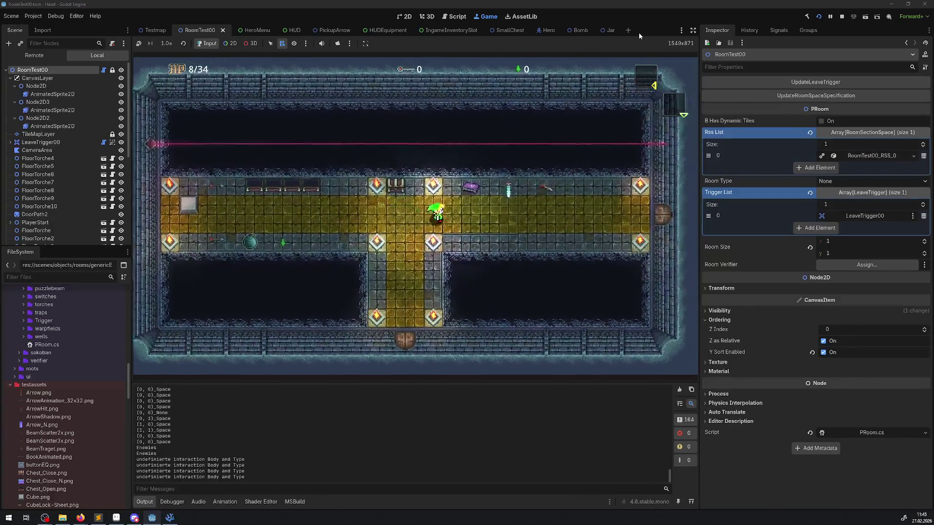
{"action": "key", "text": "Down"}
{"action": "key", "text": "Up"}
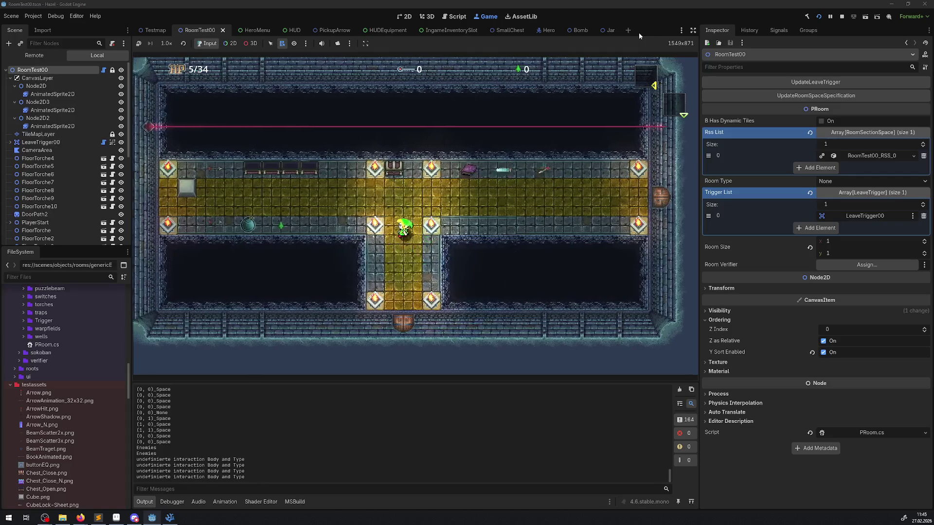
{"action": "key", "text": "Right"}
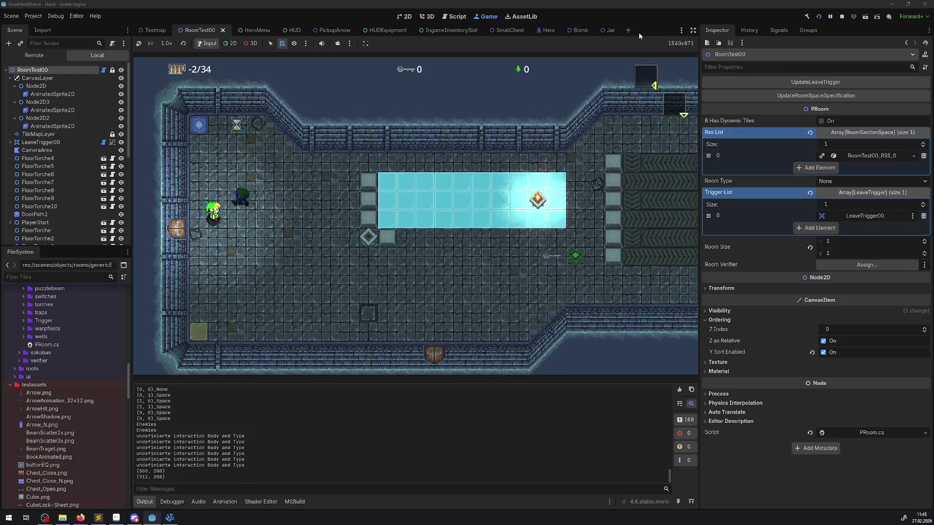
{"action": "key", "text": "Left"}
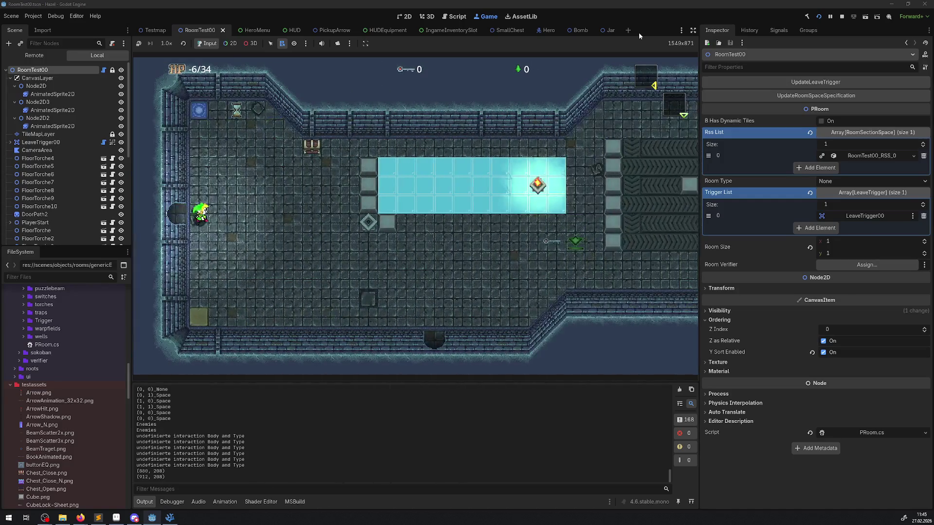
{"action": "key", "text": "Up"}
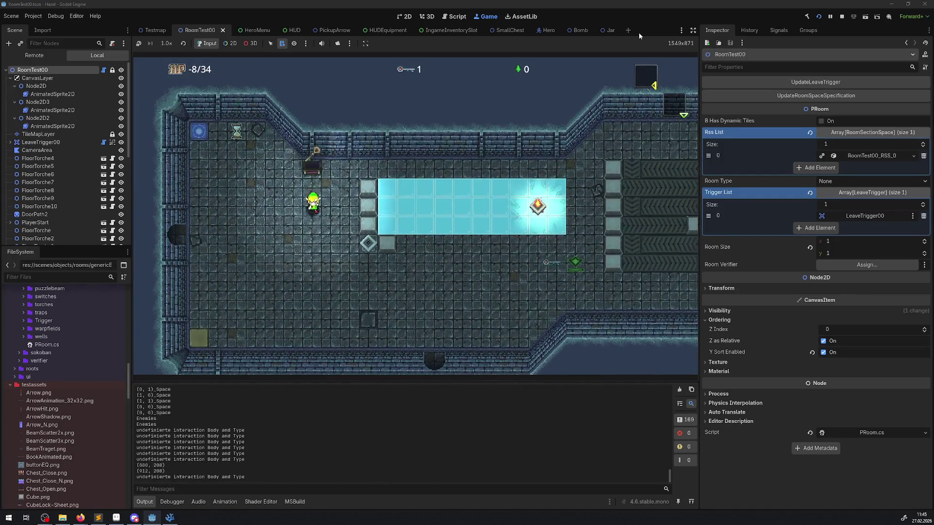
{"action": "key", "text": "Left"}
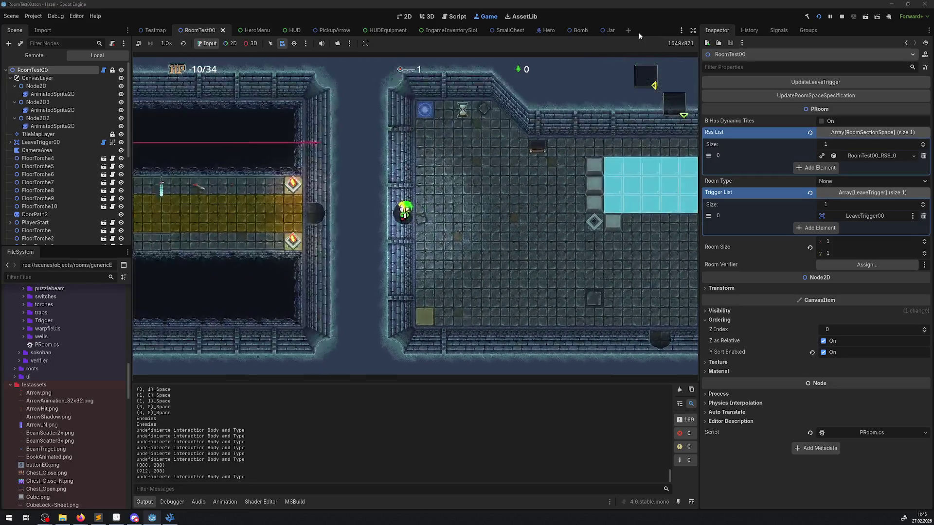
{"action": "key", "text": "Left"}
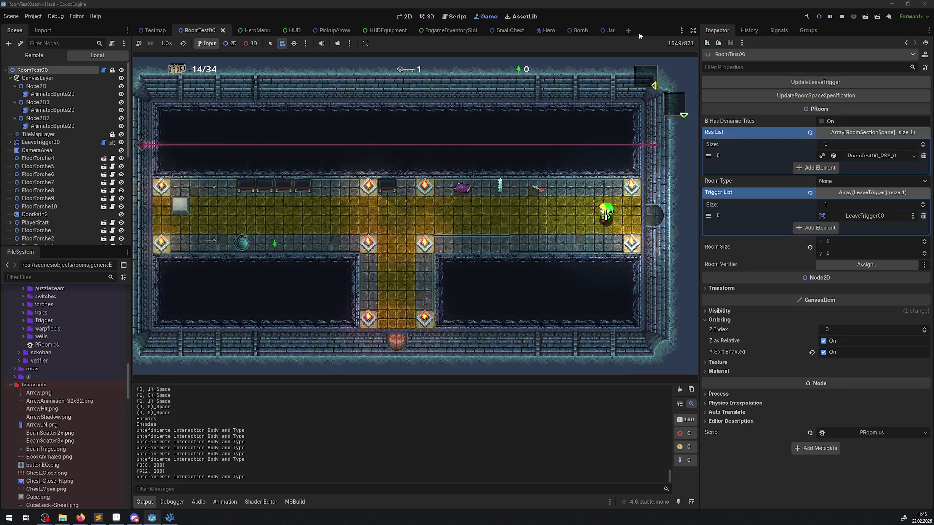
{"action": "left_click", "coordinate": [841, 16]}
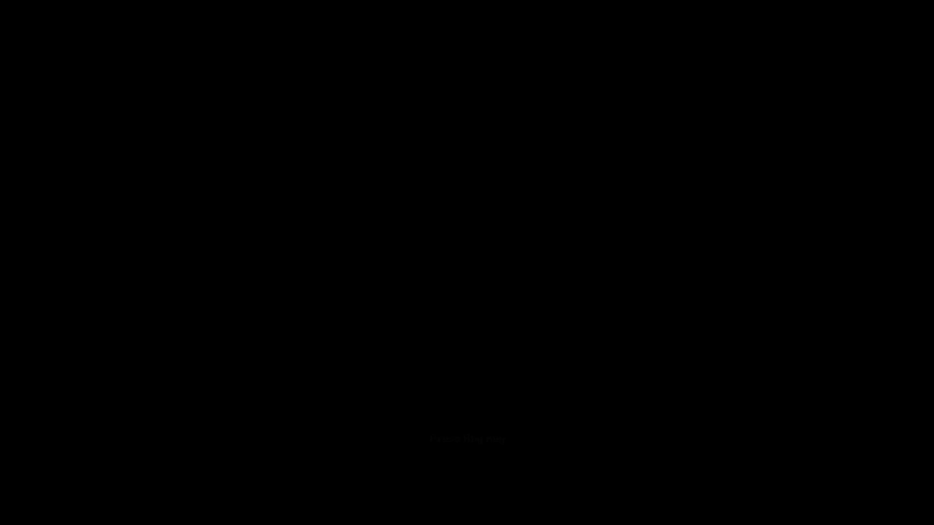
Step: Get past the 'Press Any Key' title screen to the main menu
{"action": "left_click", "coordinate": [37, 181]}
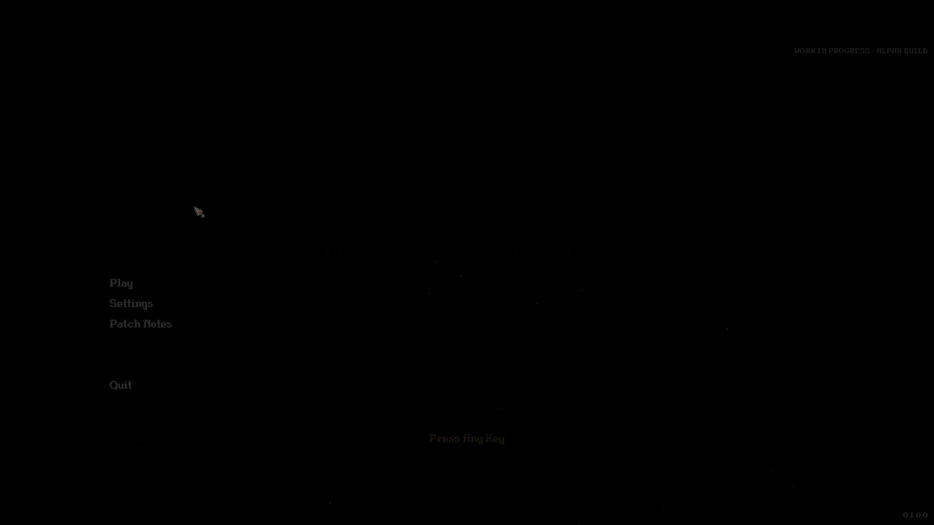
Step: Open the saved games list and delete the third saved world
{"action": "left_click", "coordinate": [125, 288]}
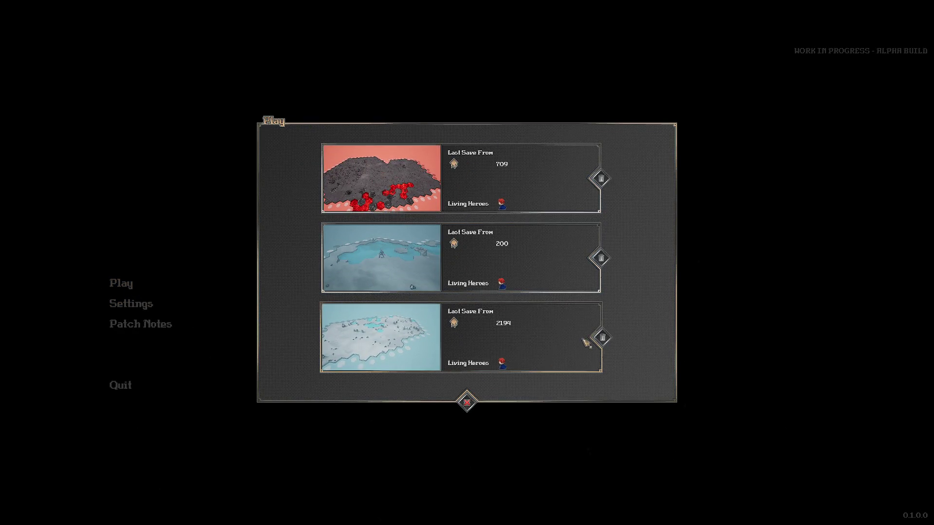
{"action": "left_click", "coordinate": [603, 337]}
{"action": "left_click", "coordinate": [520, 311]}
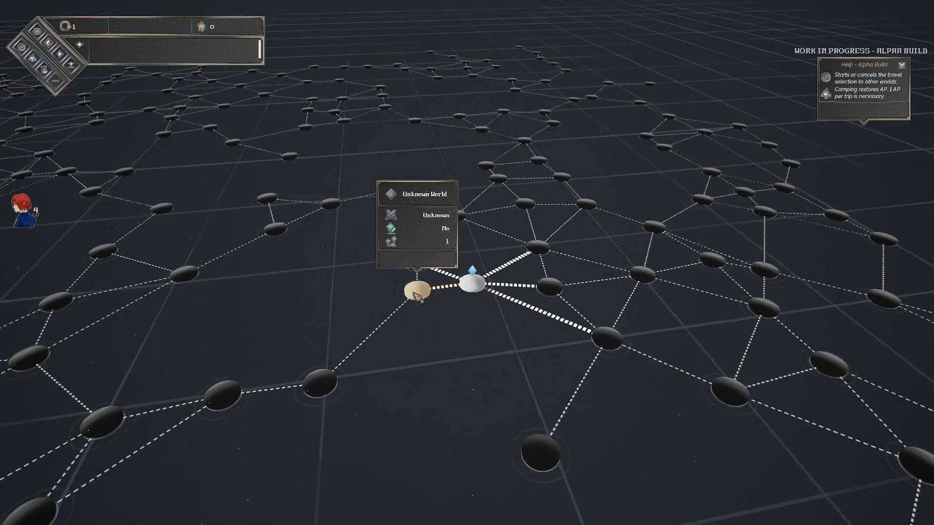
Step: Travel to the neighbouring unknown world, then pick the next world destination
{"action": "left_click", "coordinate": [412, 291]}
{"action": "left_click", "coordinate": [519, 309]}
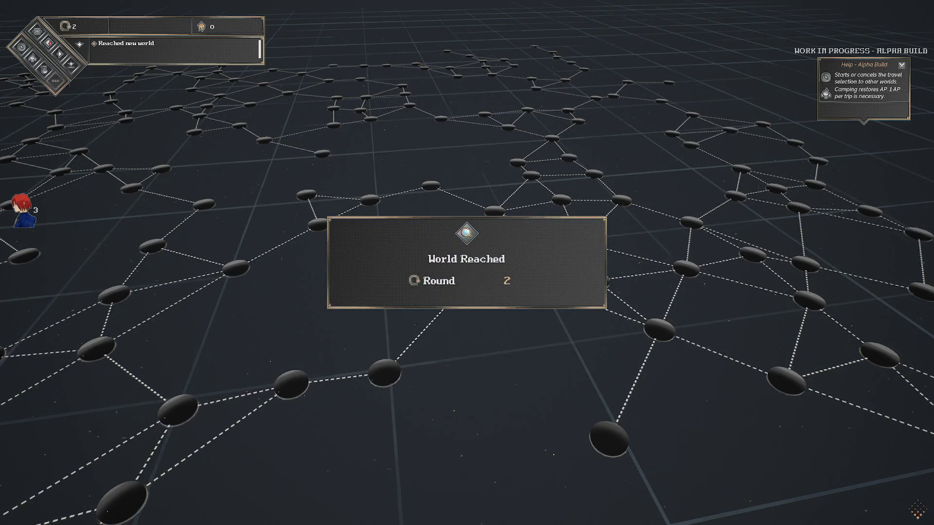
{"action": "left_click", "coordinate": [31, 53]}
{"action": "left_click", "coordinate": [398, 373]}
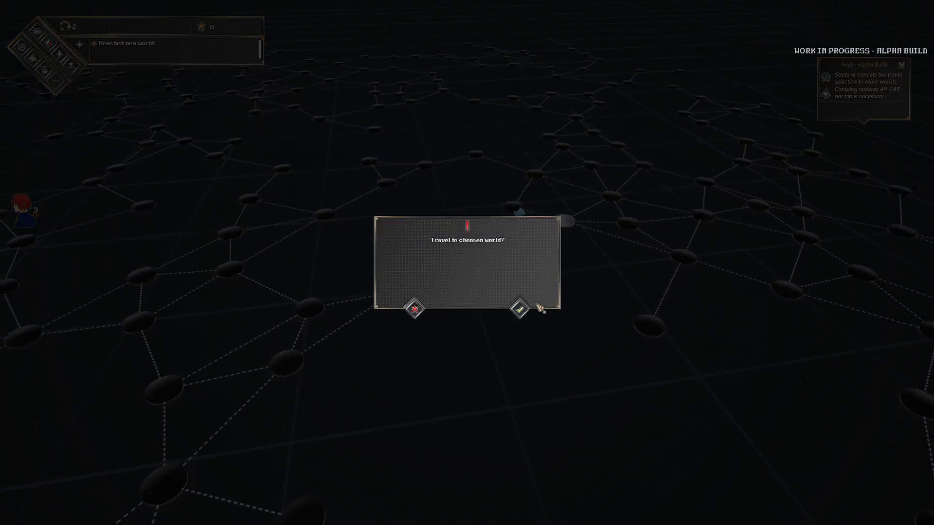
Step: Confirm travel to the chosen world and drag Hero_00 onto the hex beside the enemy
{"action": "left_click", "coordinate": [523, 308]}
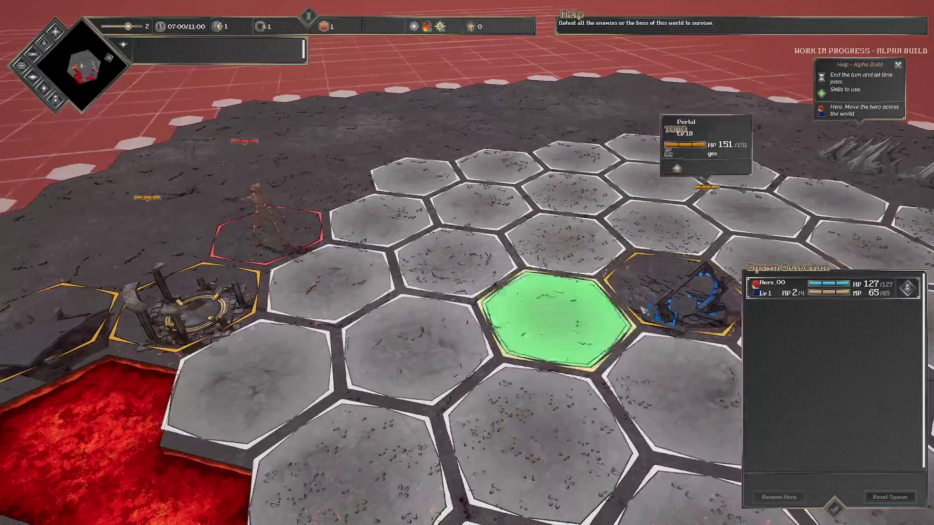
{"action": "mouse_move", "coordinate": [765, 294]}
{"action": "left_mouse_down"}
{"action": "mouse_move", "coordinate": [323, 281]}
{"action": "mouse_move", "coordinate": [334, 273]}
{"action": "left_mouse_up"}
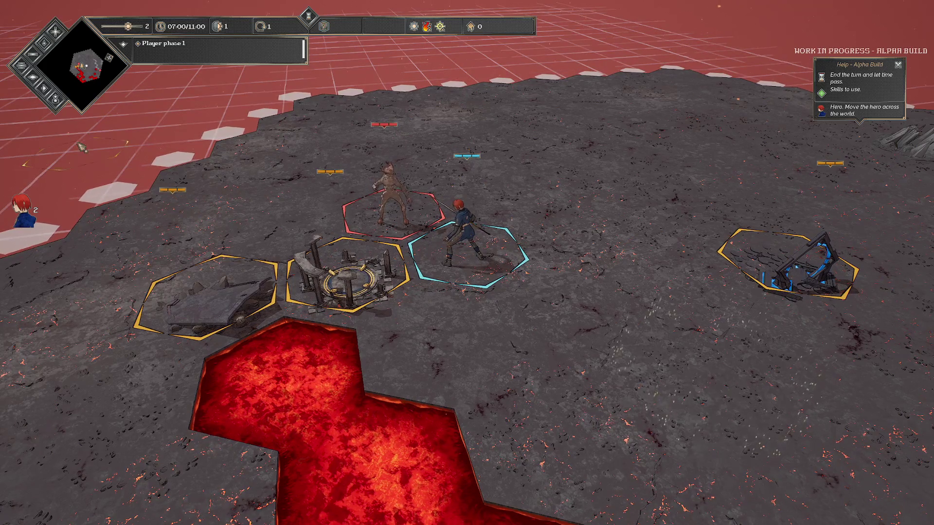
Step: Orbit and pan across the lava battlefield, then select the hero to show its movement range
{"action": "key", "text": "e"}
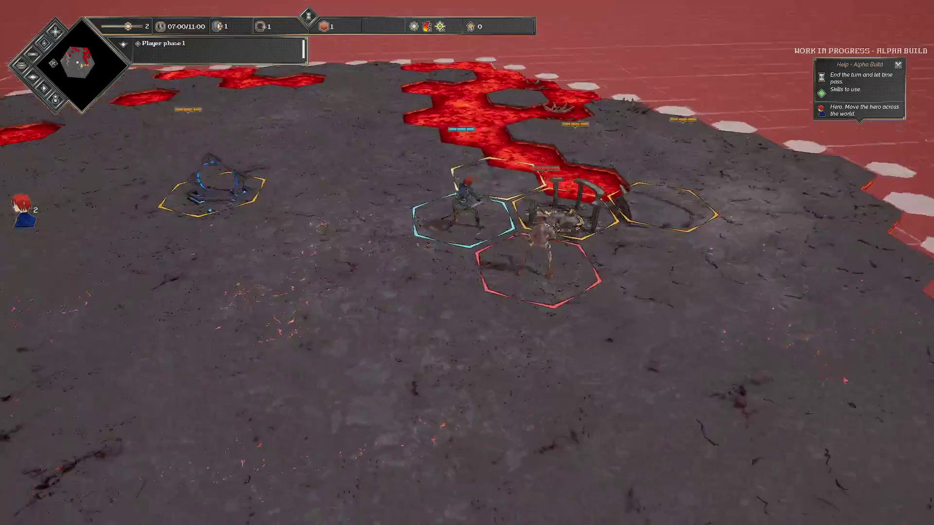
{"action": "scroll", "coordinate": [366, 289], "scroll_direction": "up", "scroll_amount": 2}
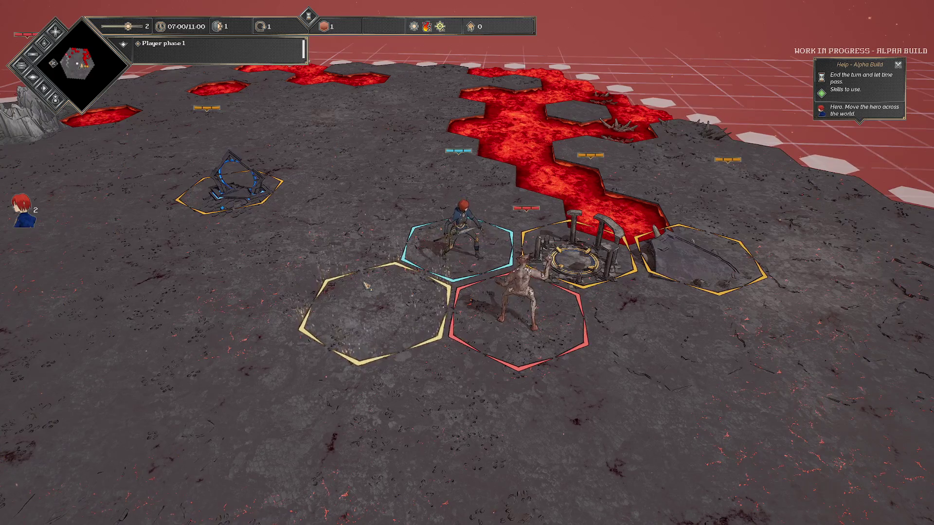
{"action": "mouse_move", "coordinate": [366, 289]}
{"action": "left_mouse_down"}
{"action": "mouse_move", "coordinate": [307, 290]}
{"action": "mouse_move", "coordinate": [390, 325]}
{"action": "mouse_move", "coordinate": [397, 318]}
{"action": "left_mouse_up"}
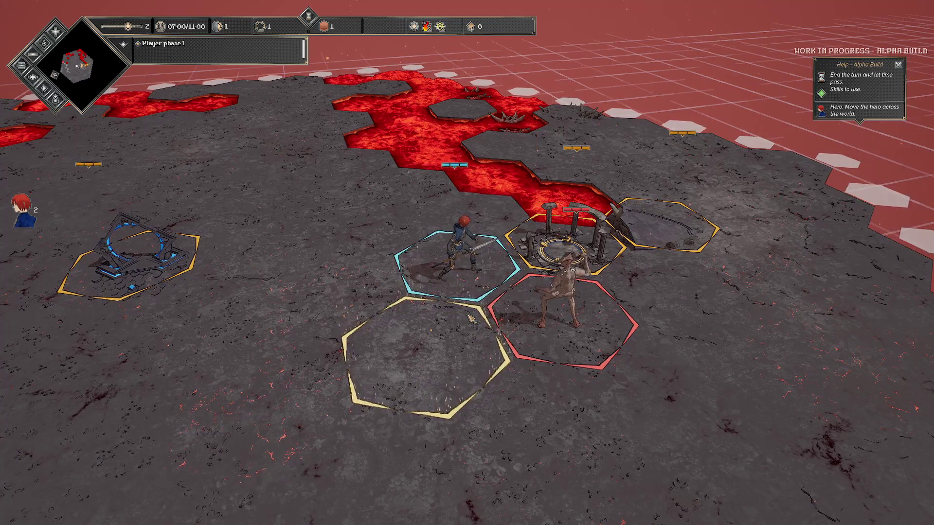
{"action": "left_click_drag", "start_coordinate": [470, 318], "coordinate": [408, 349]}
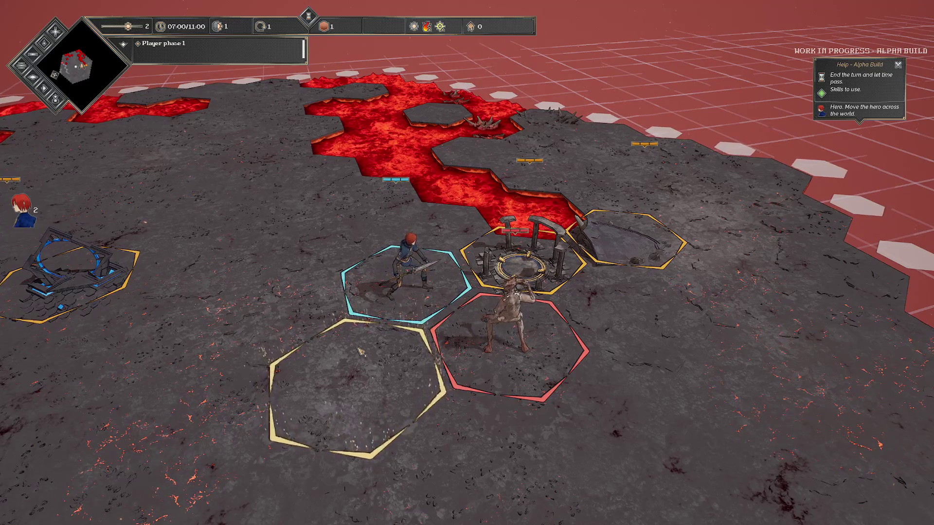
{"action": "left_click", "coordinate": [316, 294]}
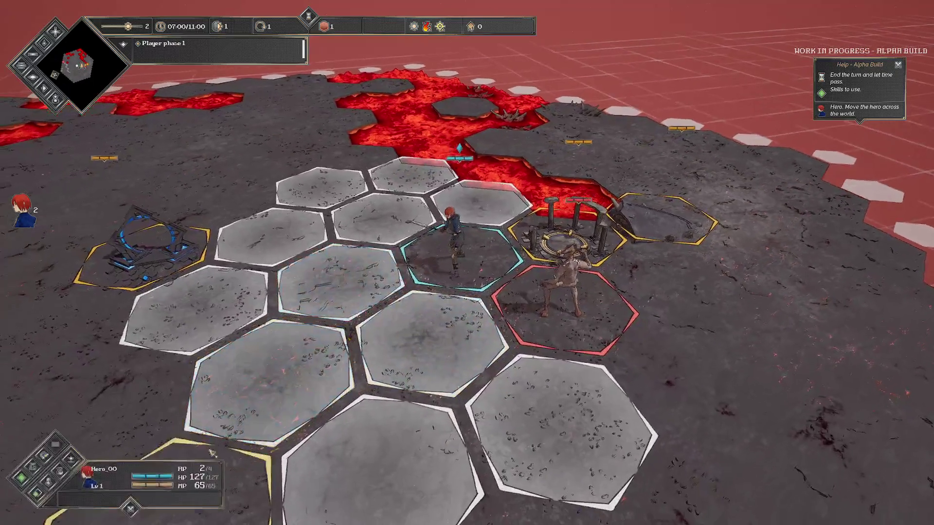
Step: Use the World Manipulation skill on a hex near the hero
{"action": "left_click", "coordinate": [21, 478]}
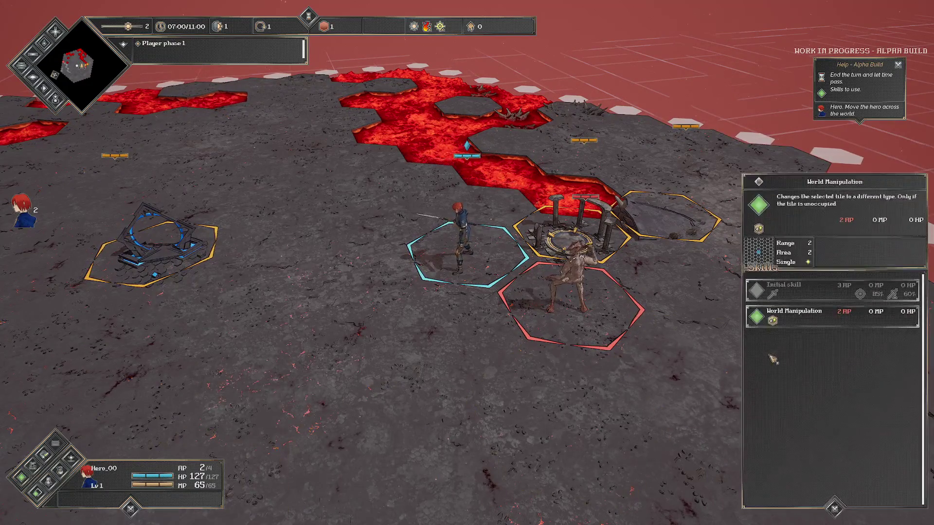
{"action": "left_click", "coordinate": [800, 292]}
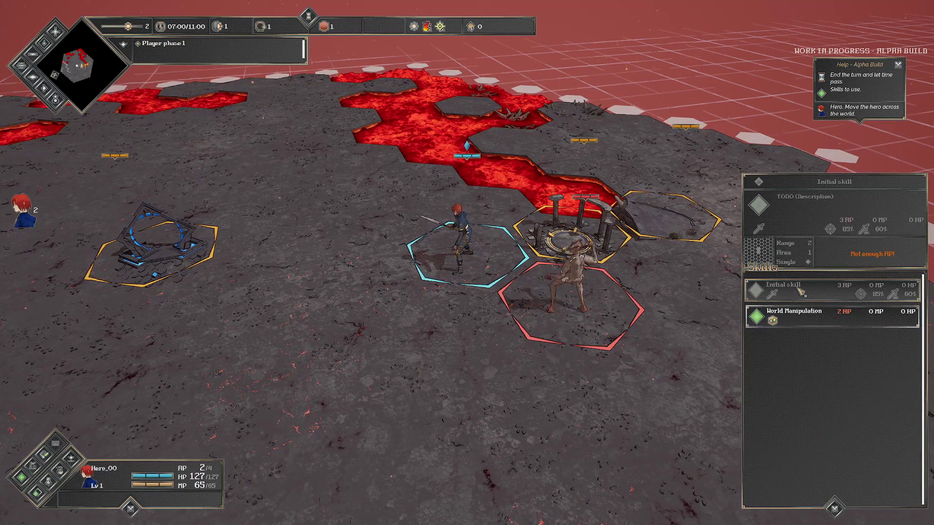
{"action": "left_click", "coordinate": [800, 317]}
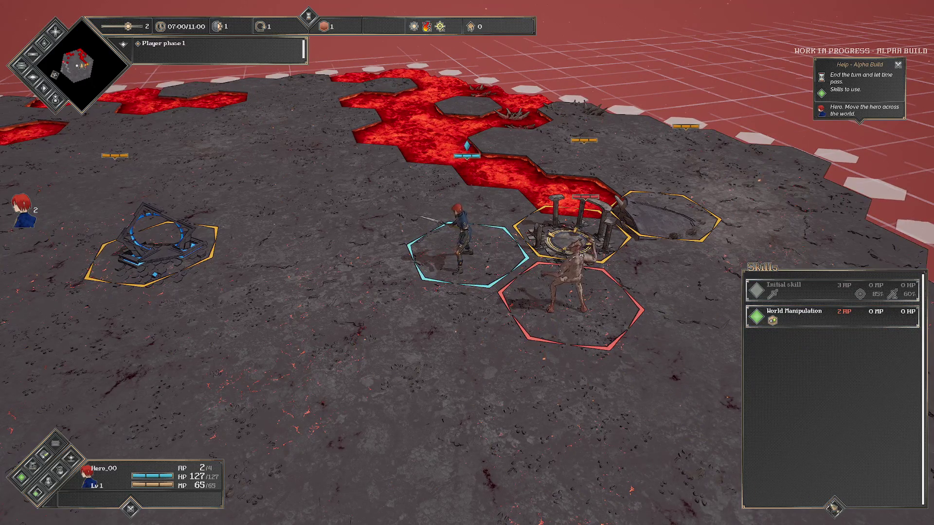
{"action": "left_click", "coordinate": [833, 508]}
{"action": "left_click", "coordinate": [343, 183]}
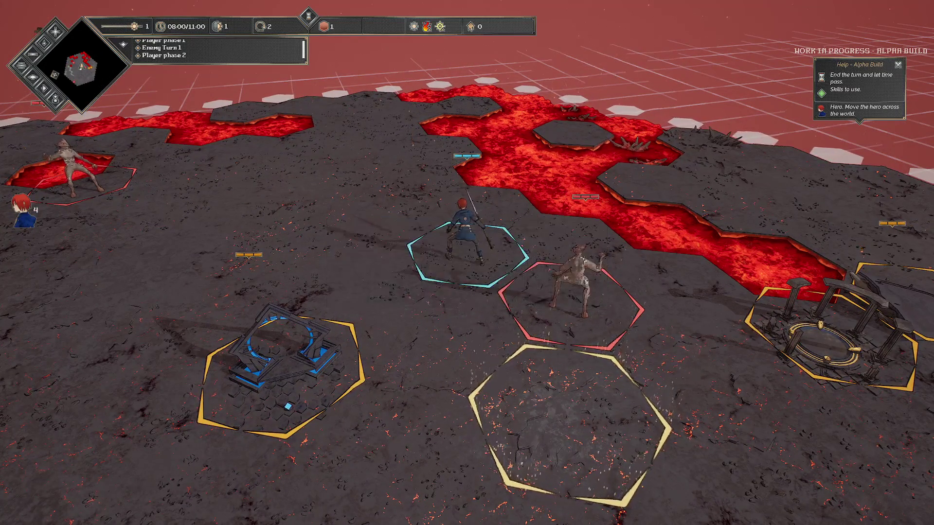
Step: Attack the adjacent demon with the Initial skill, dismiss the help panel, and pause
{"action": "key", "text": "e"}
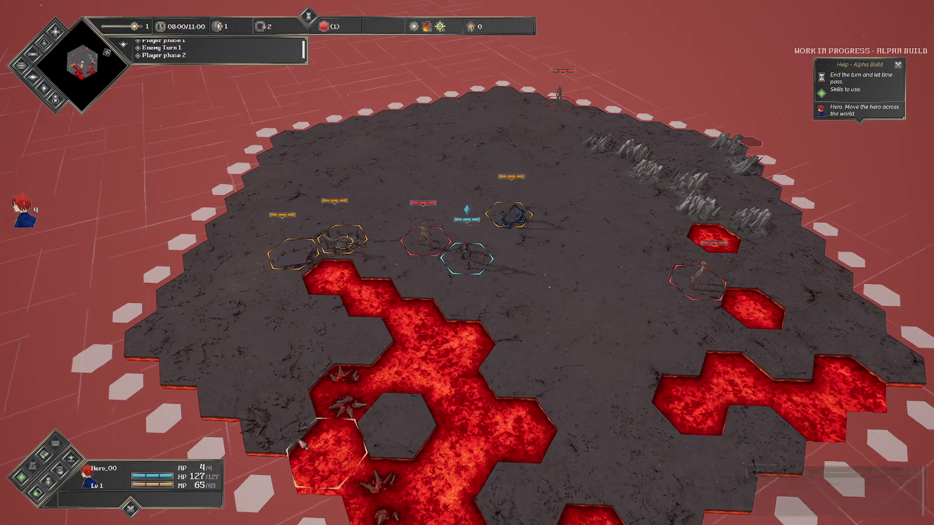
{"action": "key", "text": "s"}
{"action": "left_click", "coordinate": [806, 304]}
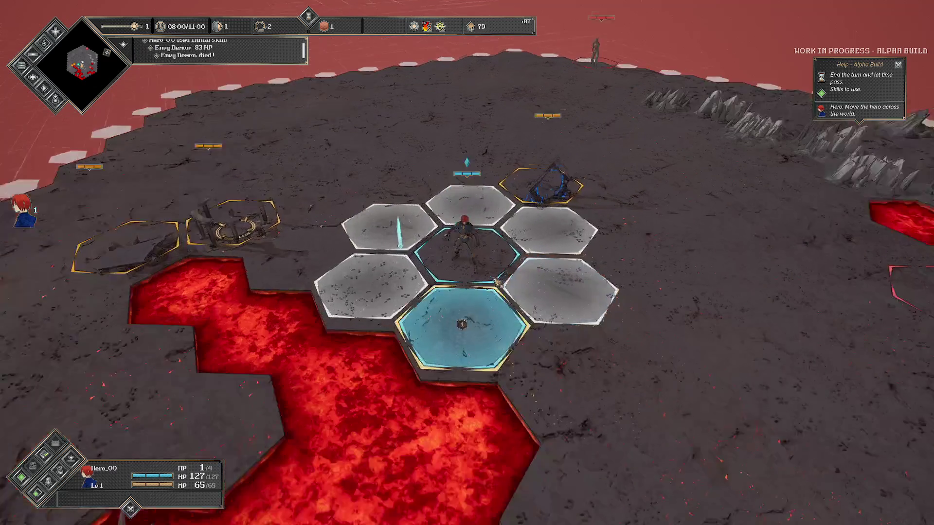
{"action": "scroll", "coordinate": [487, 267], "scroll_direction": "down", "scroll_amount": 3}
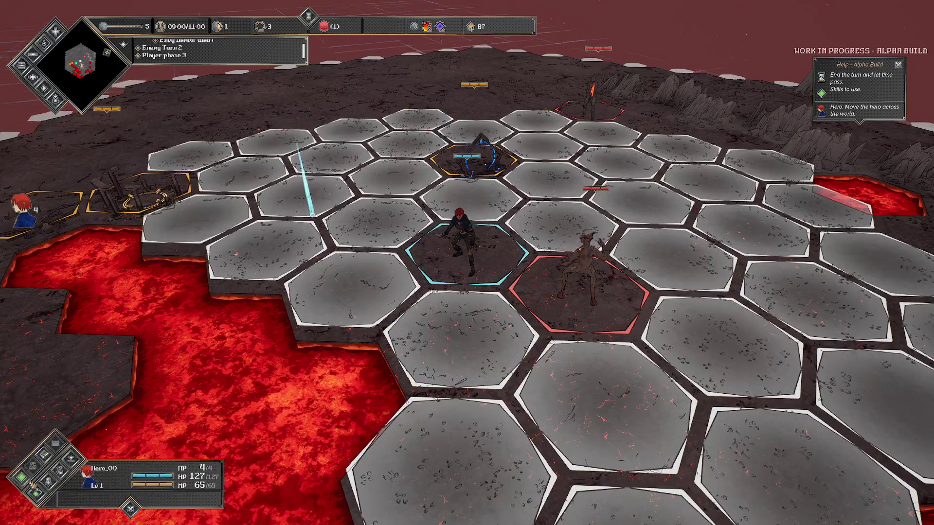
{"action": "left_click", "coordinate": [30, 484]}
{"action": "left_click", "coordinate": [778, 295]}
{"action": "left_click", "coordinate": [567, 282]}
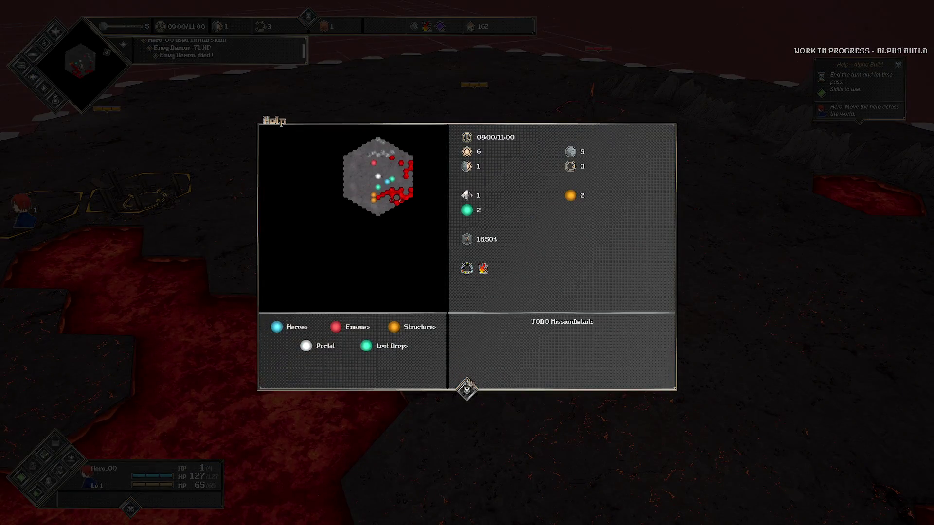
{"action": "left_click", "coordinate": [467, 388]}
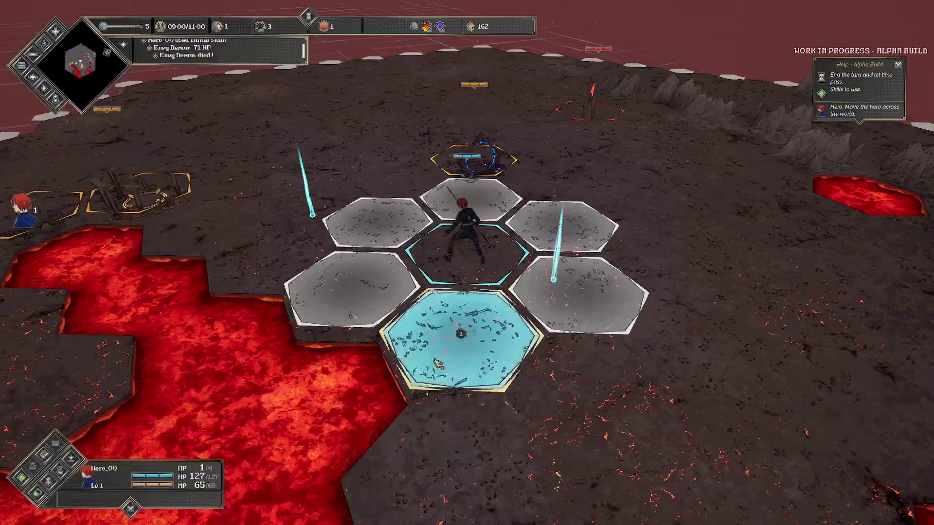
{"action": "key", "text": "Escape"}
Step: Browse the Graphic settings list, close it, and resume the game
{"action": "left_click", "coordinate": [148, 302]}
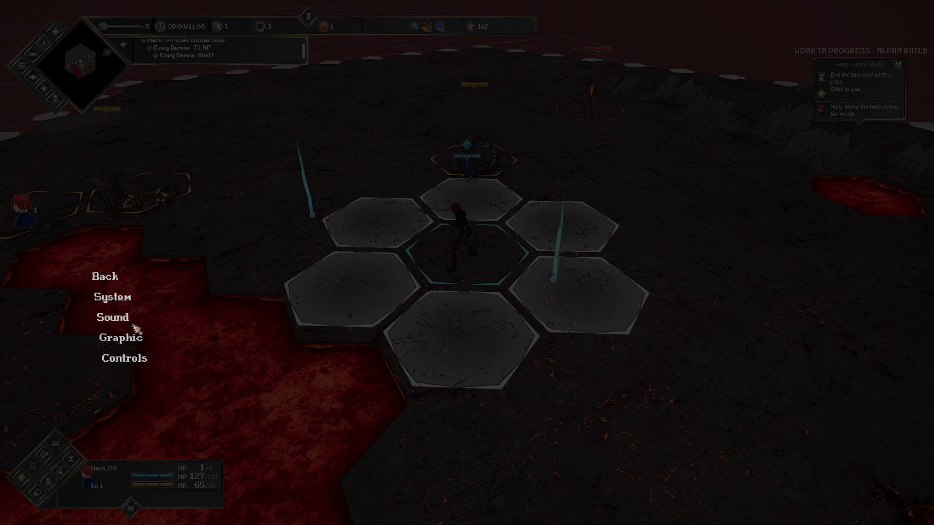
{"action": "left_click", "coordinate": [138, 338]}
{"action": "scroll", "coordinate": [471, 279], "scroll_direction": "down", "scroll_amount": 5}
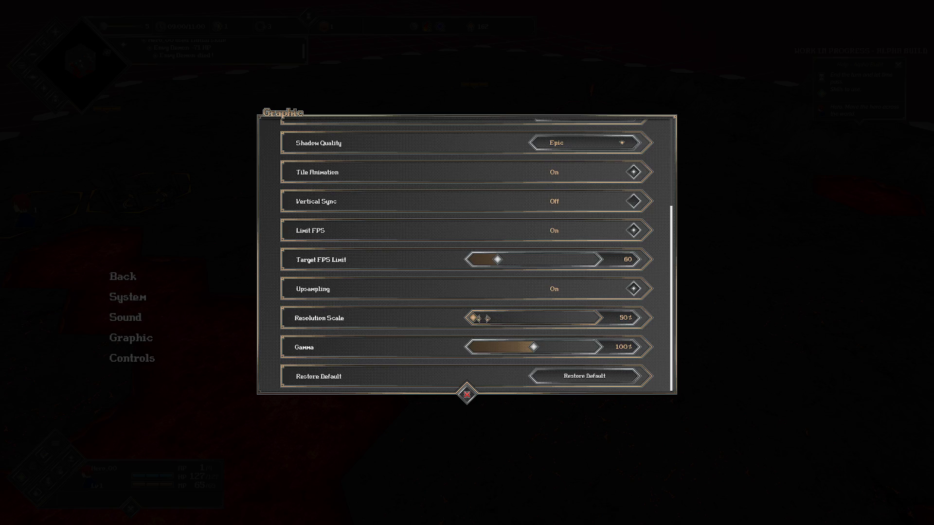
{"action": "left_click", "coordinate": [466, 393]}
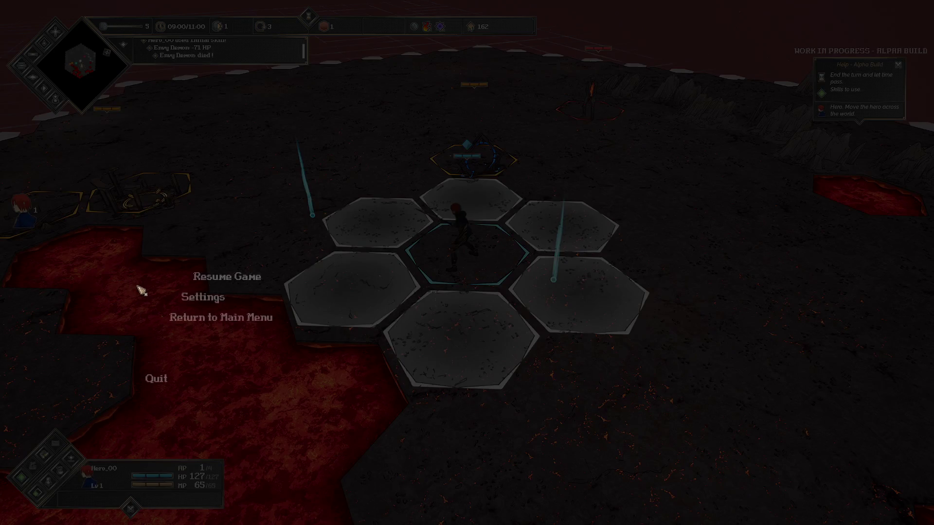
{"action": "left_click", "coordinate": [167, 278]}
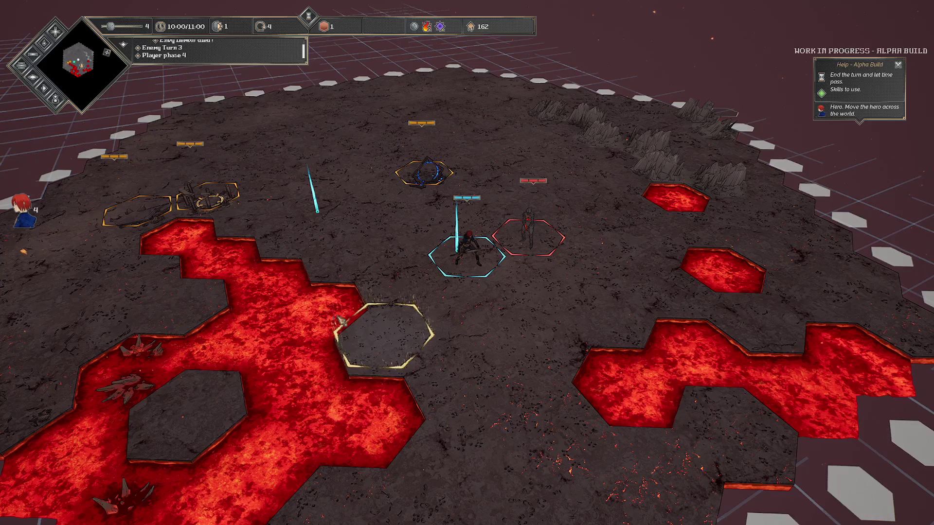
Step: Select the hero to show its movement range and Hero_00 stats (4/4 AP, 127/127 HP, 65/65 MP)
{"action": "left_click", "coordinate": [486, 257]}
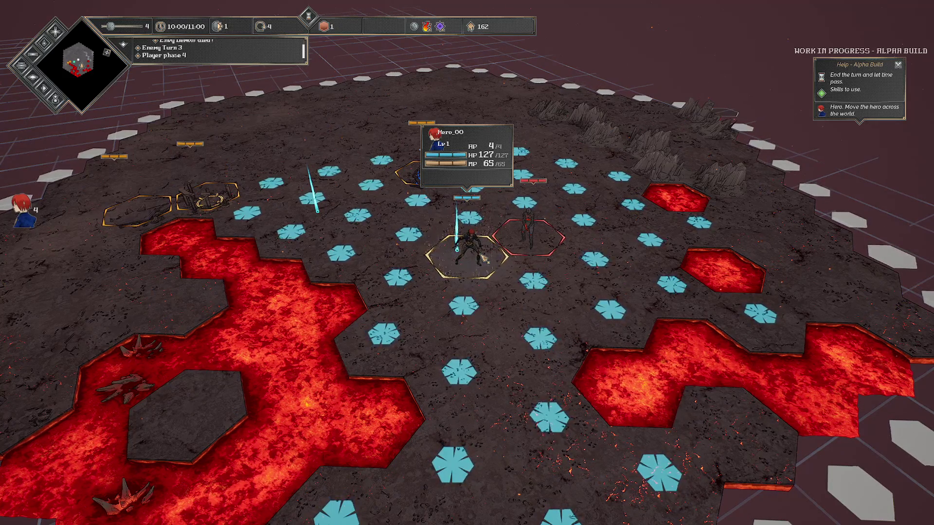
Step: Deselect the hero and return to the main menu with a save, quitting the test run
{"action": "right_click", "coordinate": [168, 158]}
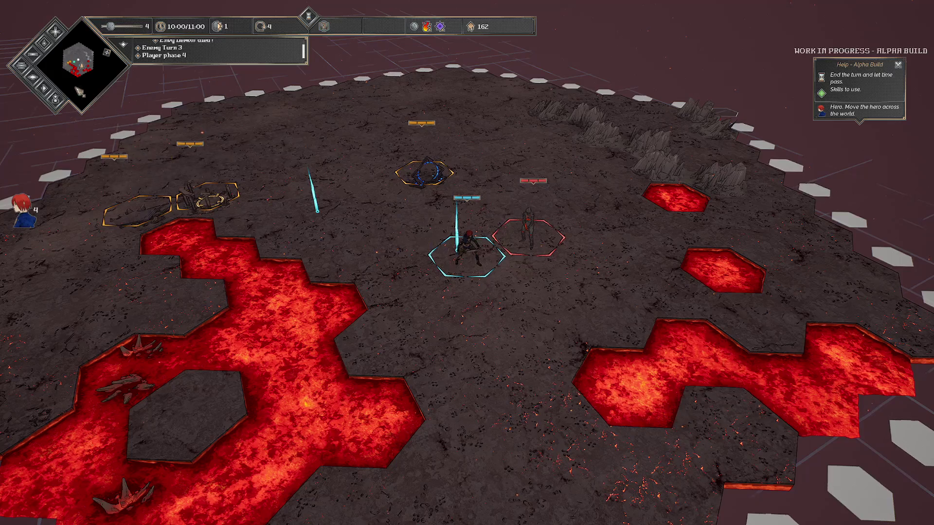
{"action": "key", "text": "Escape"}
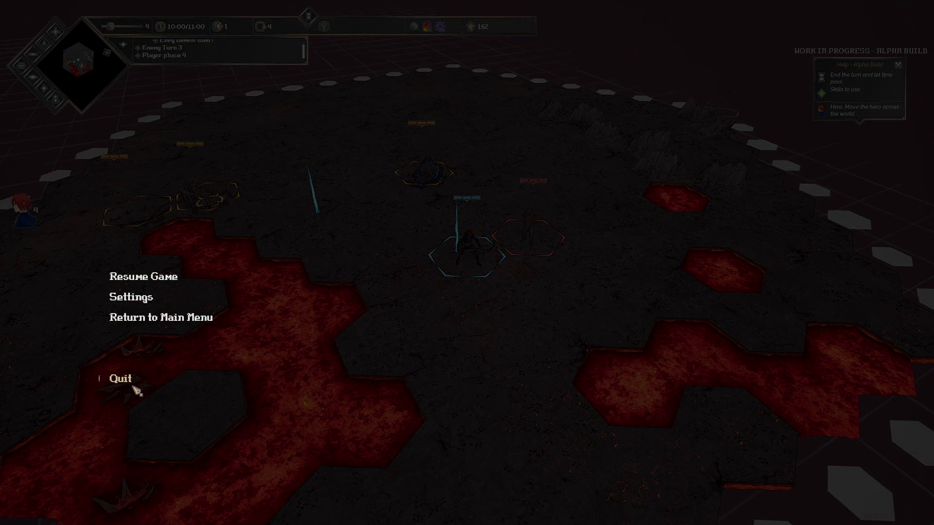
{"action": "left_click", "coordinate": [131, 384]}
{"action": "left_click", "coordinate": [530, 312]}
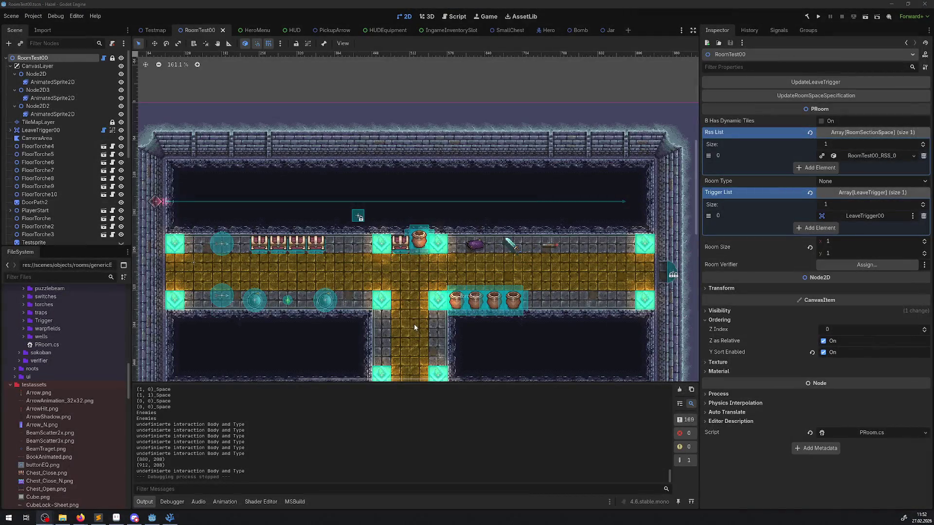
{"action": "left_click_drag", "start_coordinate": [426, 281], "coordinate": [460, 253]}
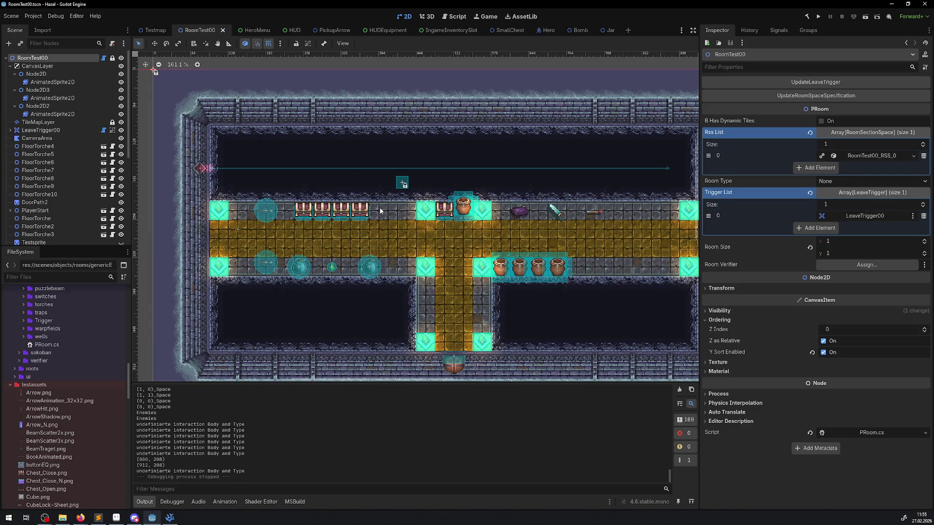
{"action": "scroll", "coordinate": [317, 257], "scroll_direction": "up", "scroll_amount": 2}
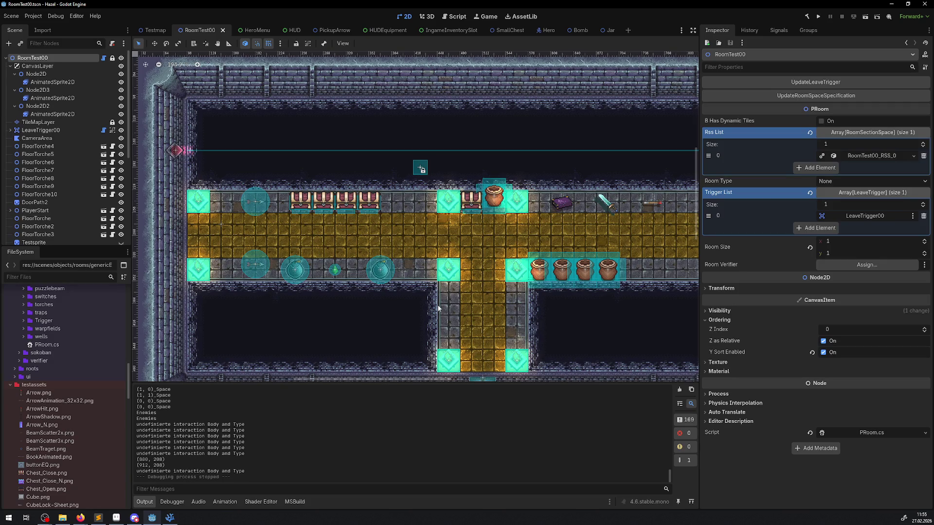
{"action": "left_click_drag", "start_coordinate": [305, 248], "coordinate": [296, 247]}
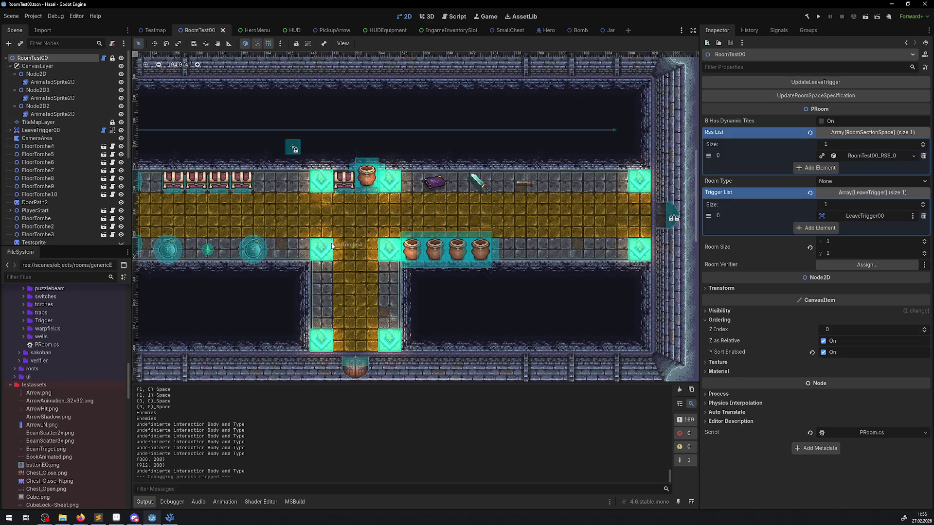
{"action": "left_click_drag", "start_coordinate": [294, 226], "coordinate": [313, 229]}
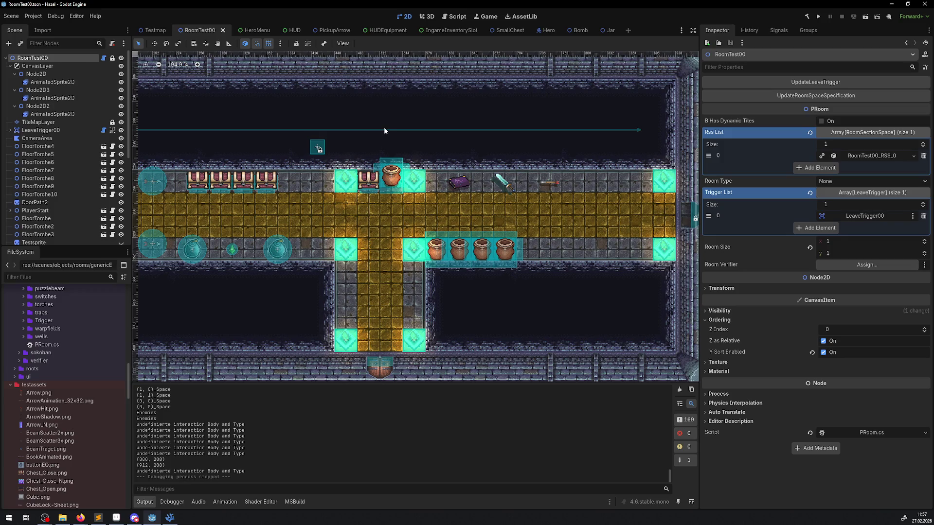
{"action": "left_click_drag", "start_coordinate": [315, 228], "coordinate": [352, 240]}
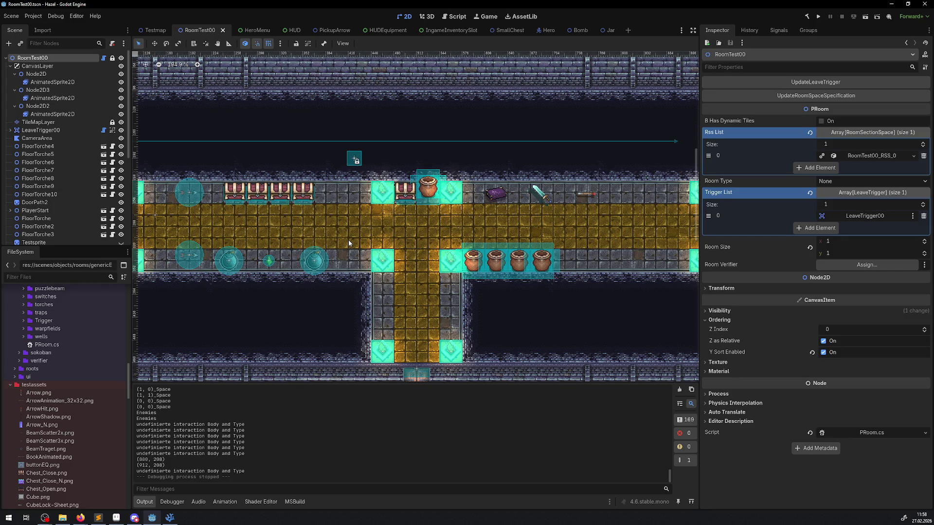
{"action": "scroll", "coordinate": [348, 241], "scroll_direction": "left", "scroll_amount": 3}
{"action": "scroll", "coordinate": [409, 240], "scroll_direction": "right", "scroll_amount": 1}
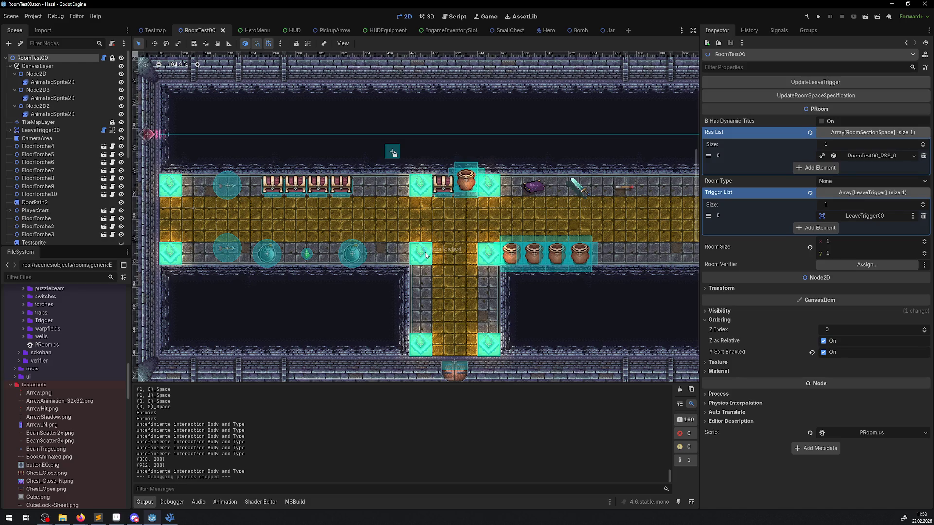
{"action": "scroll", "coordinate": [425, 255], "scroll_direction": "up", "scroll_amount": 4}
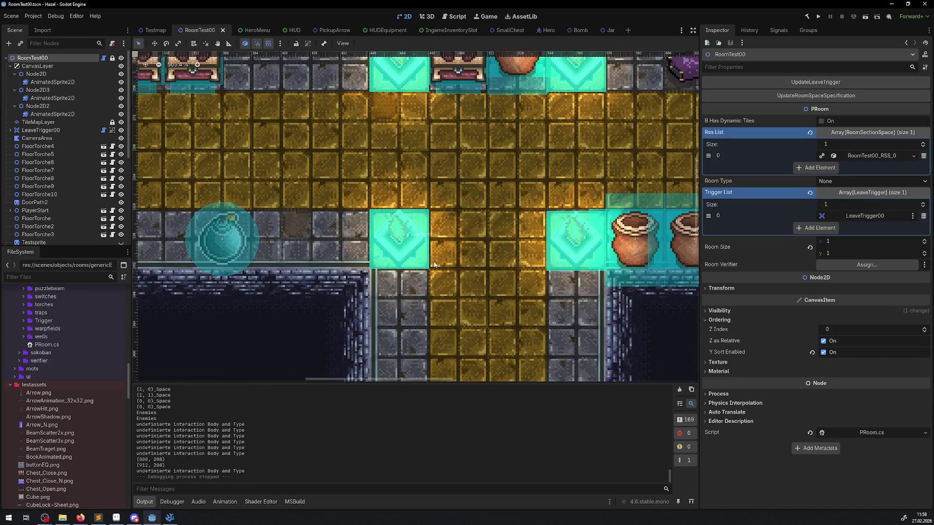
{"action": "scroll", "coordinate": [435, 266], "scroll_direction": "down", "scroll_amount": 3}
{"action": "scroll", "coordinate": [442, 265], "scroll_direction": "down", "scroll_amount": 1}
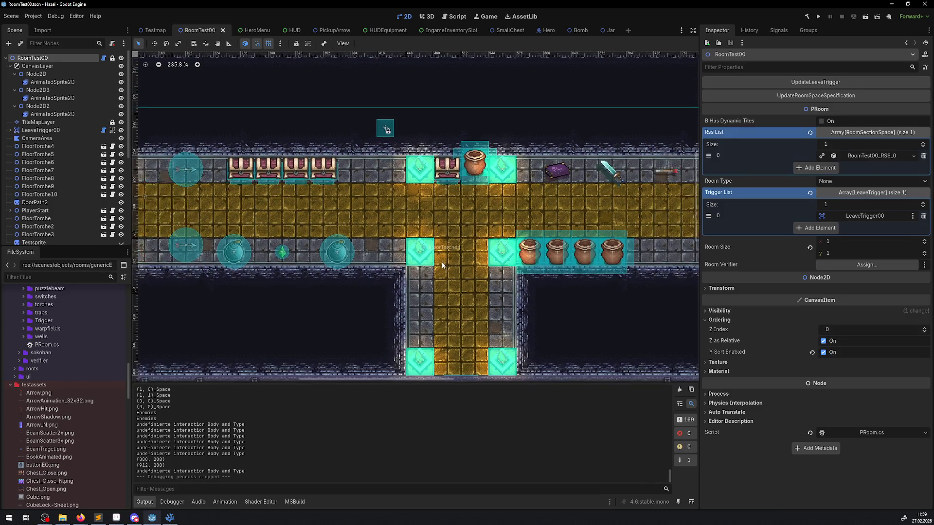
{"action": "left_click_drag", "start_coordinate": [469, 290], "coordinate": [395, 292]}
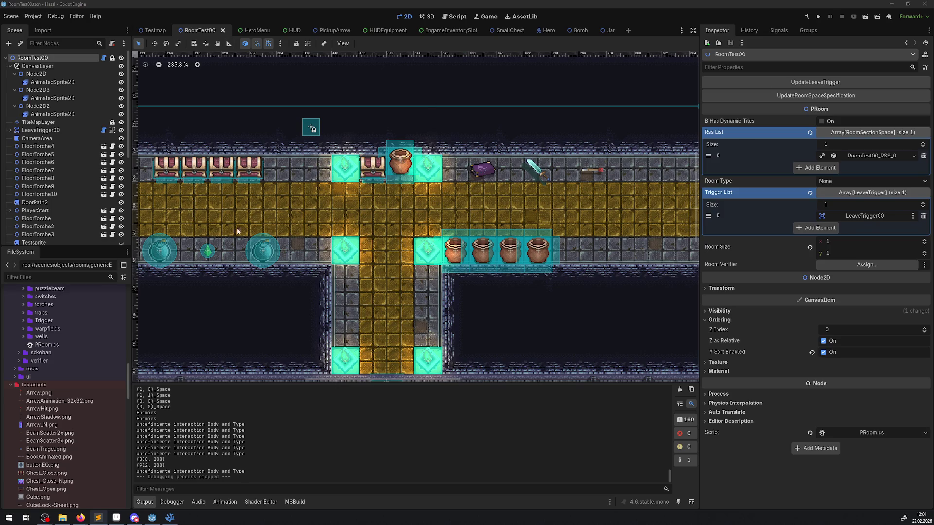
{"action": "scroll", "coordinate": [272, 231], "scroll_direction": "left", "scroll_amount": 2}
Step: Zoom out to 161.1% to frame the whole RoomTest00 room, then switch to VS Code's PJar.cs
{"action": "scroll", "coordinate": [310, 232], "scroll_direction": "down", "scroll_amount": 1}
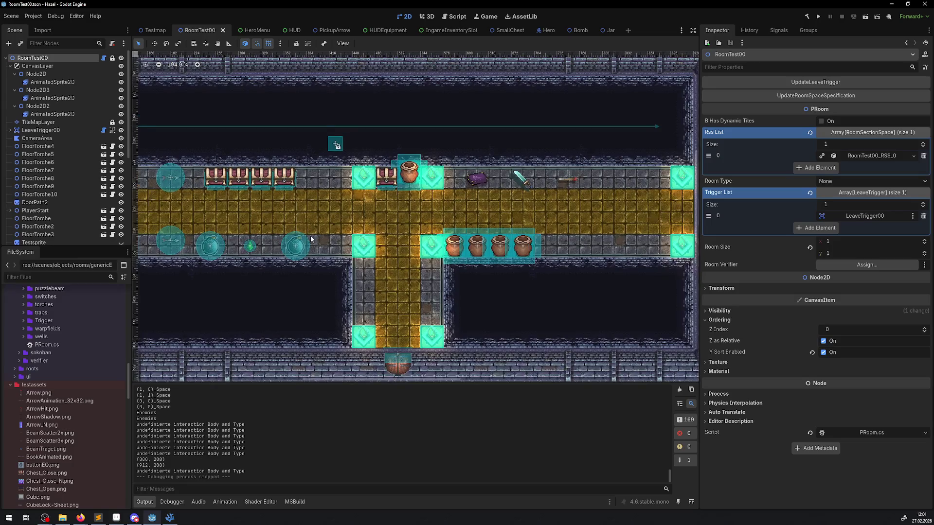
{"action": "scroll", "coordinate": [309, 241], "scroll_direction": "down", "scroll_amount": 1}
{"action": "scroll", "coordinate": [294, 236], "scroll_direction": "down", "scroll_amount": 1}
{"action": "left_click_drag", "start_coordinate": [293, 235], "coordinate": [317, 236]}
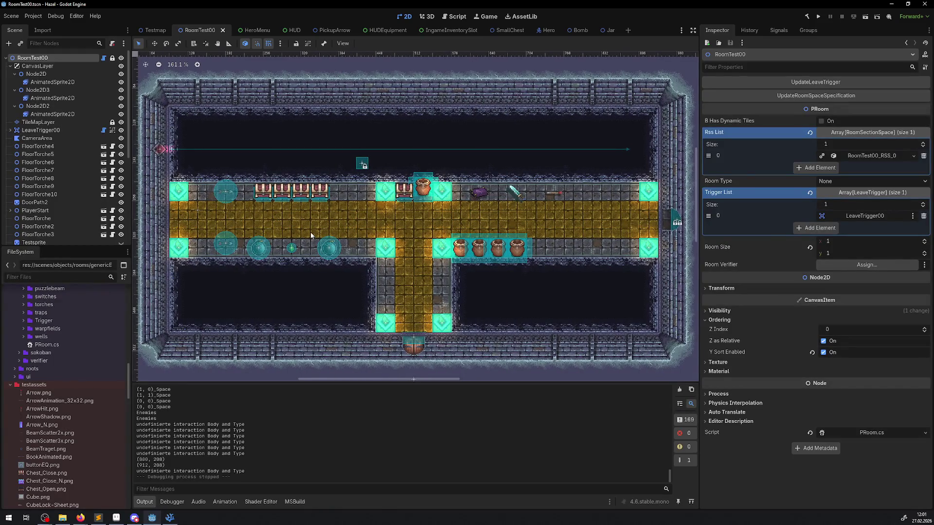
{"action": "left_click", "coordinate": [100, 519]}
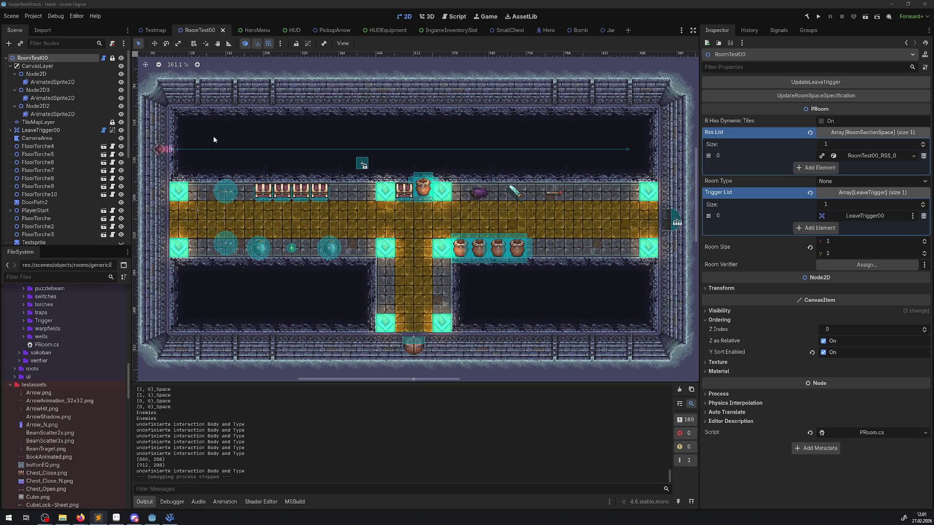
{"action": "left_click", "coordinate": [170, 517]}
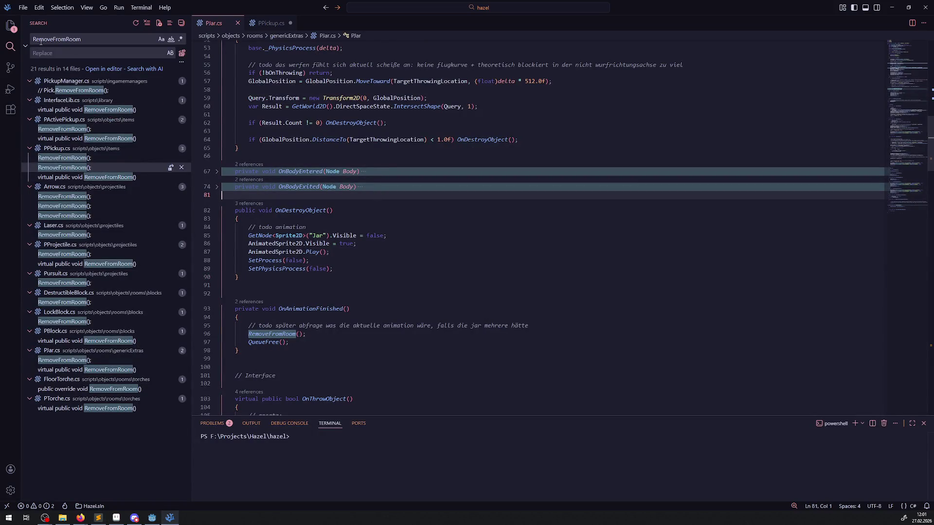
Step: Show the project file tree in VS Code and open the PPickup.cs script
{"action": "left_click", "coordinate": [10, 25]}
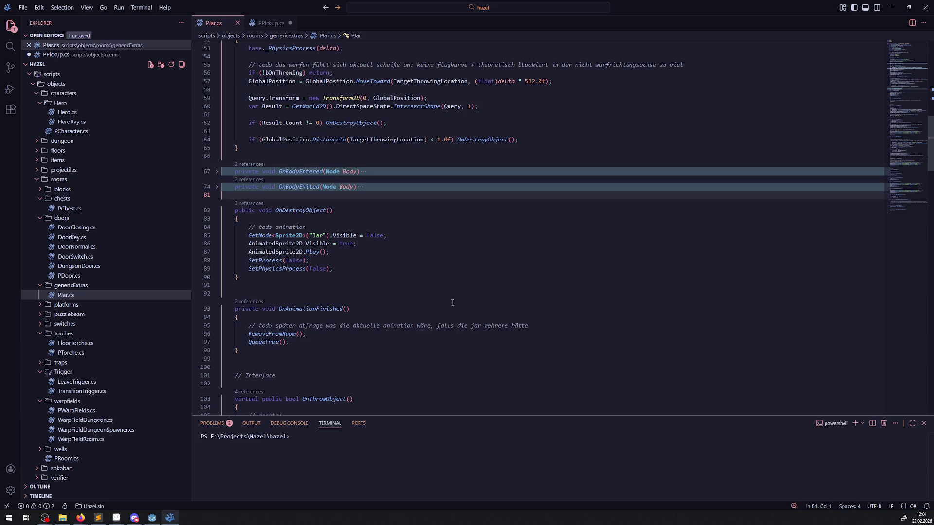
{"action": "mouse_move", "coordinate": [325, 243]}
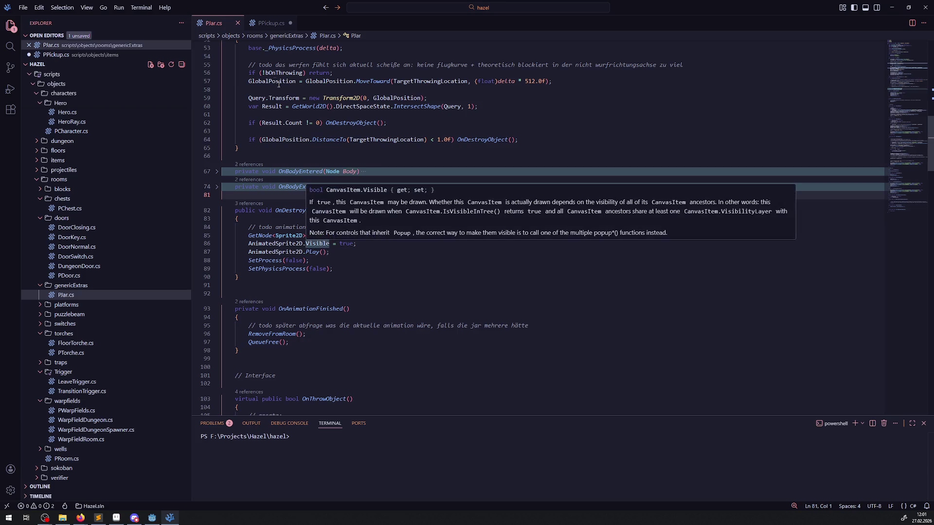
{"action": "left_click", "coordinate": [268, 30]}
Step: Read PPickup.cs's _Ready and _Process code, checking the DistanceTo and AnimationPlayer references
{"action": "scroll", "coordinate": [425, 196], "scroll_direction": "up", "scroll_amount": 15}
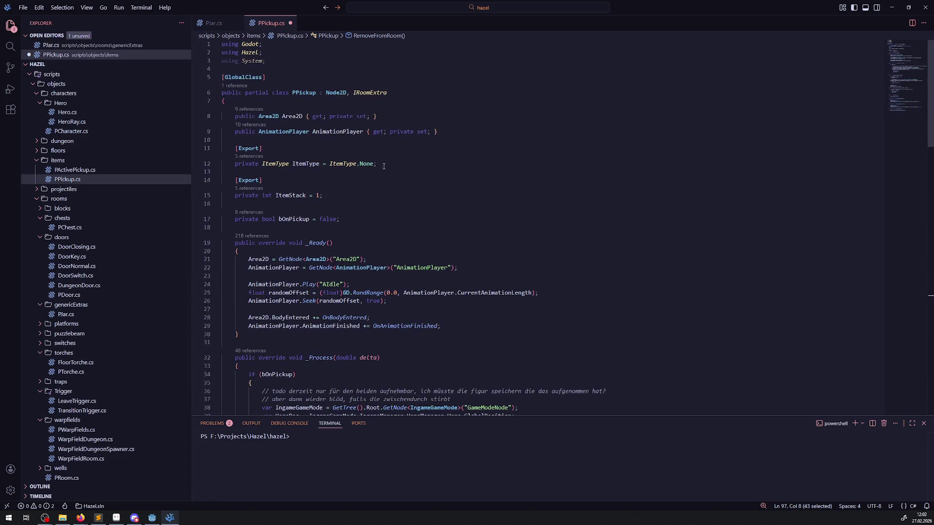
{"action": "scroll", "coordinate": [333, 340], "scroll_direction": "down", "scroll_amount": 3}
{"action": "mouse_move", "coordinate": [334, 340]}
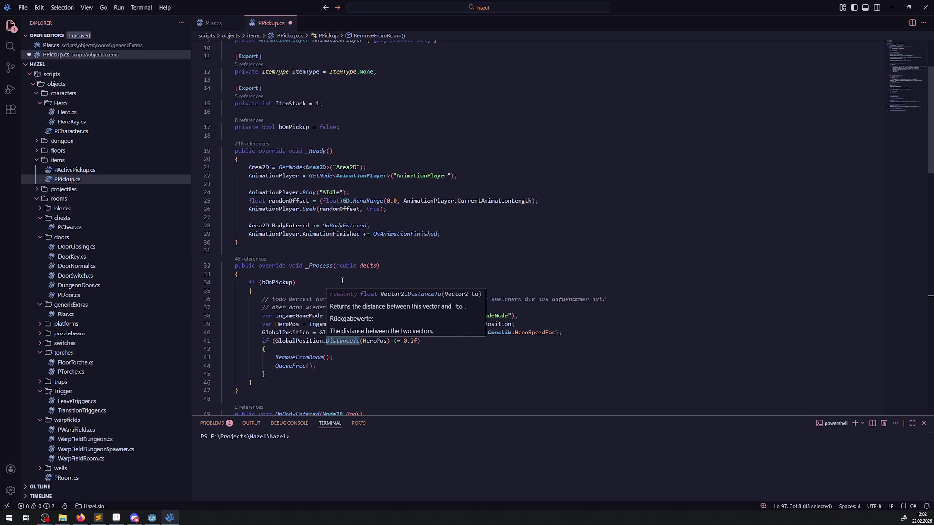
{"action": "mouse_move", "coordinate": [274, 210]}
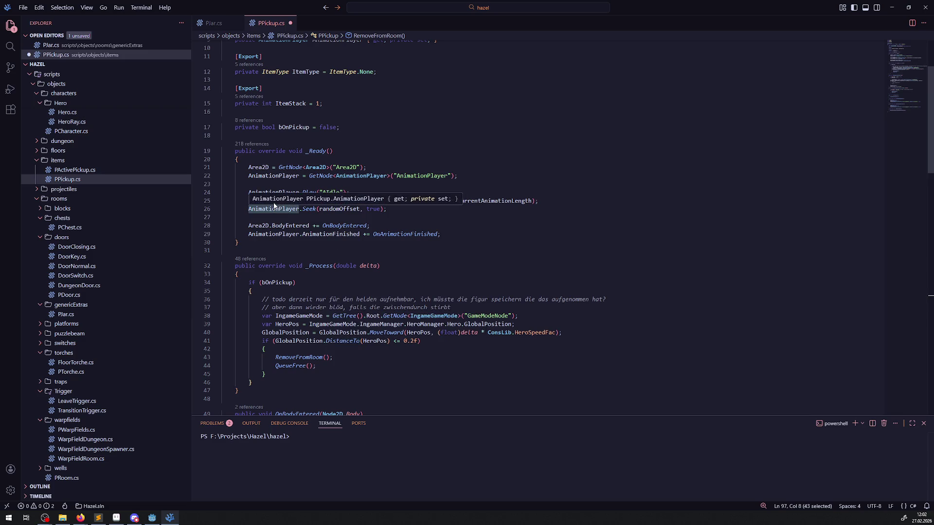
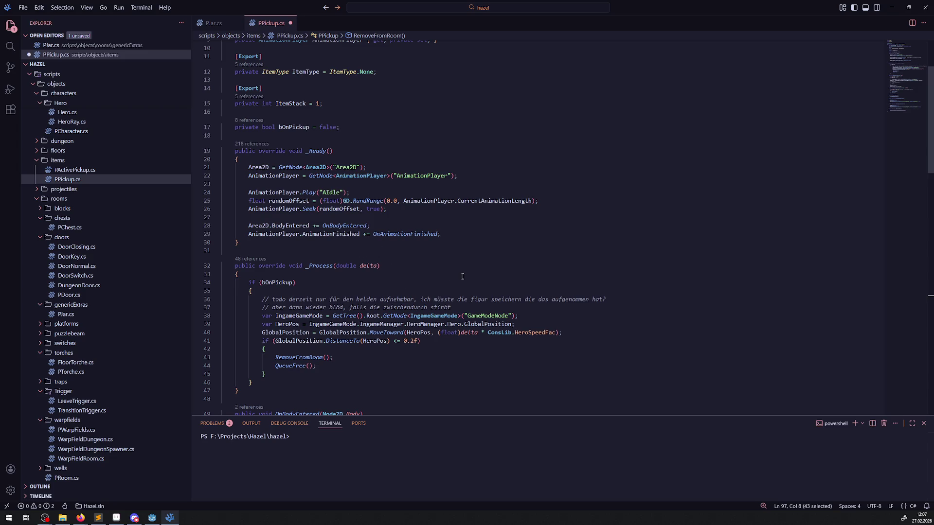
Step: Save PPickup.cs and review the RemoveFromRoom and QueueFree lines at the end of _Process
{"action": "scroll", "coordinate": [367, 305], "scroll_direction": "down", "scroll_amount": 2}
{"action": "left_click", "coordinate": [367, 305]}
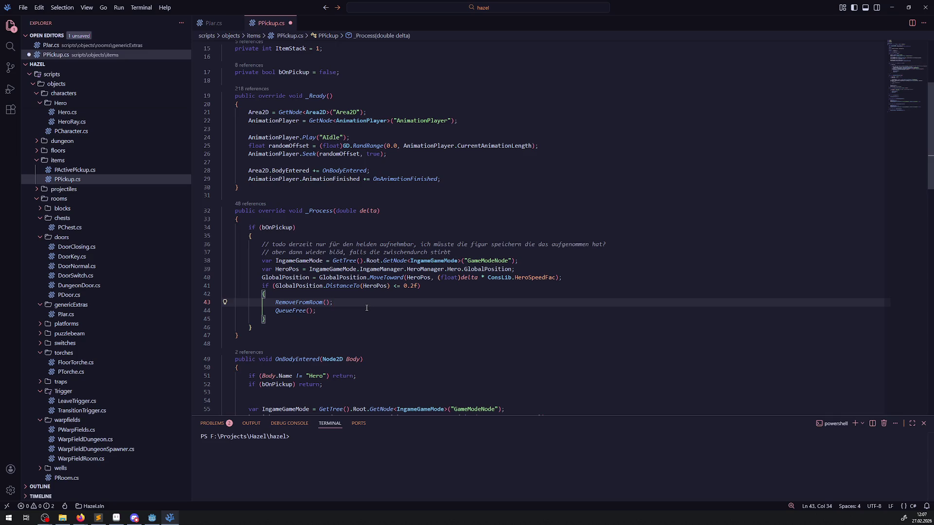
{"action": "key", "text": "ctrl+s"}
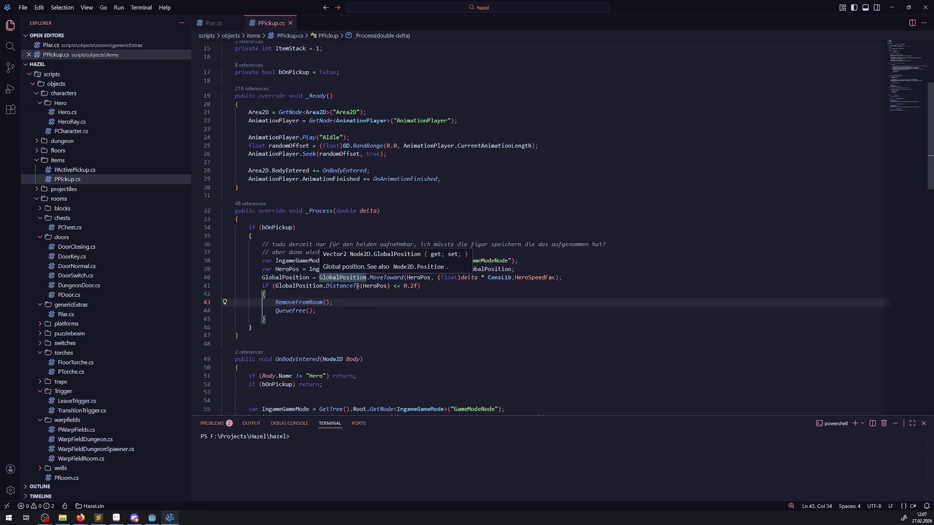
{"action": "left_click", "coordinate": [292, 327]}
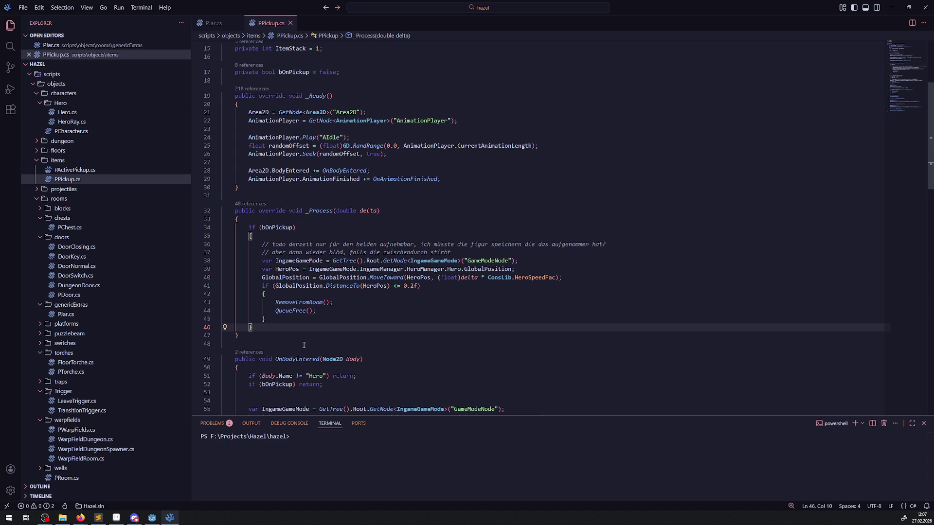
{"action": "mouse_move", "coordinate": [307, 311]}
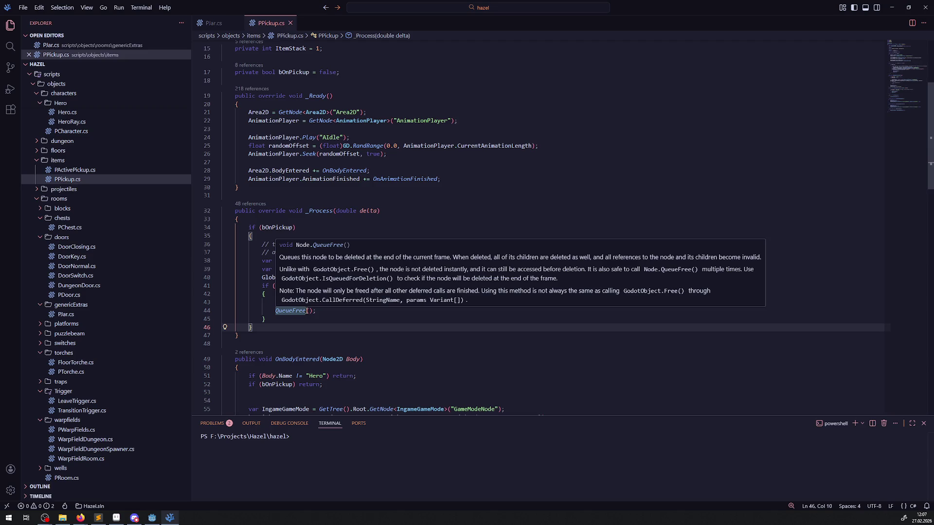
{"action": "left_click", "coordinate": [289, 335]}
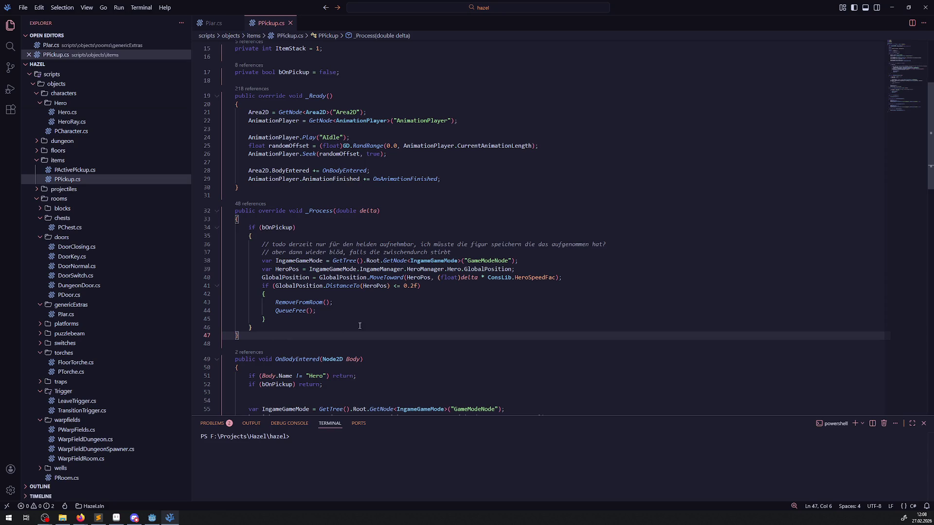
{"action": "left_click", "coordinate": [320, 322]}
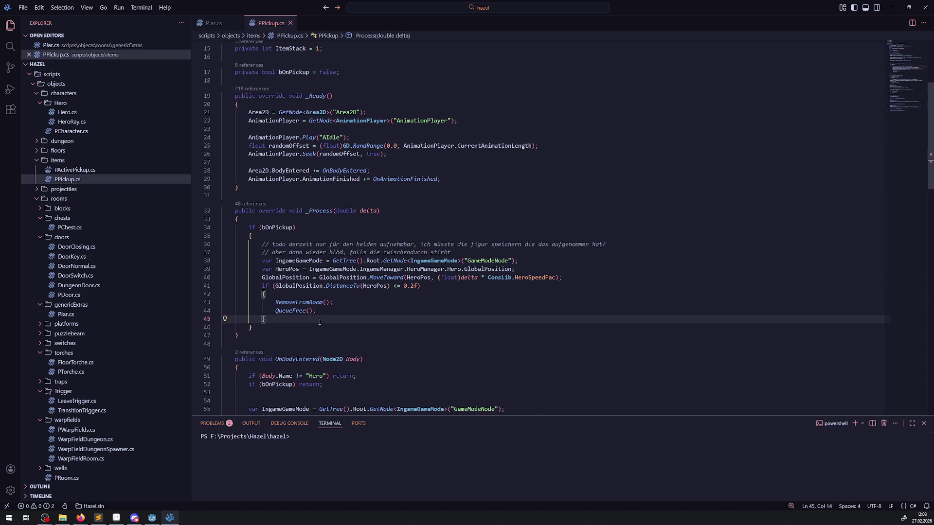
{"action": "left_click", "coordinate": [314, 326]}
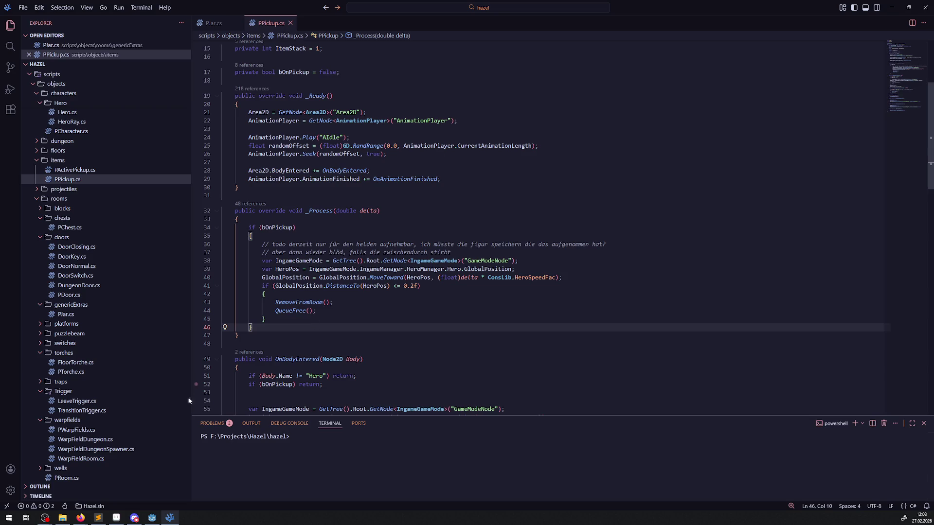
{"action": "left_click", "coordinate": [100, 518]}
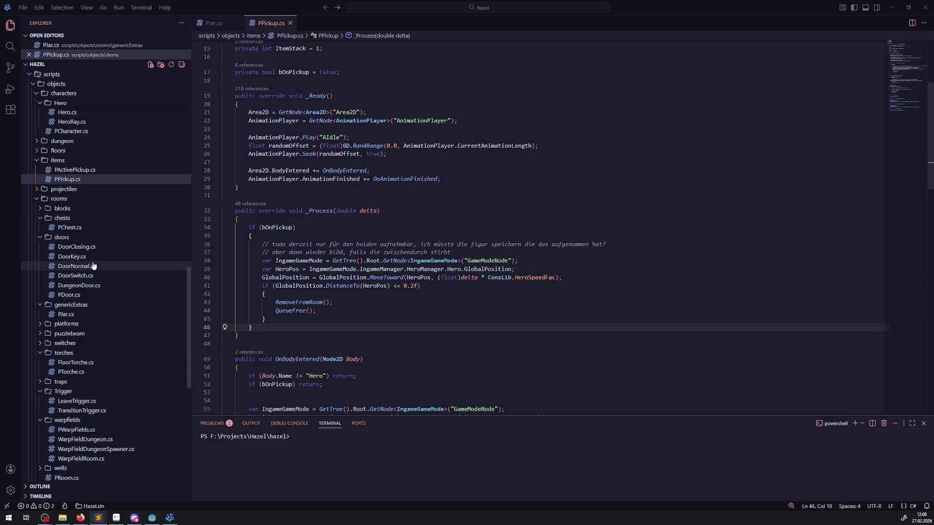
Step: Open PickupManager.cs from ingamemanagers and select the SpawnActivePickup method name
{"action": "scroll", "coordinate": [96, 302], "scroll_direction": "up", "scroll_amount": 3}
{"action": "scroll", "coordinate": [96, 302], "scroll_direction": "up", "scroll_amount": 20}
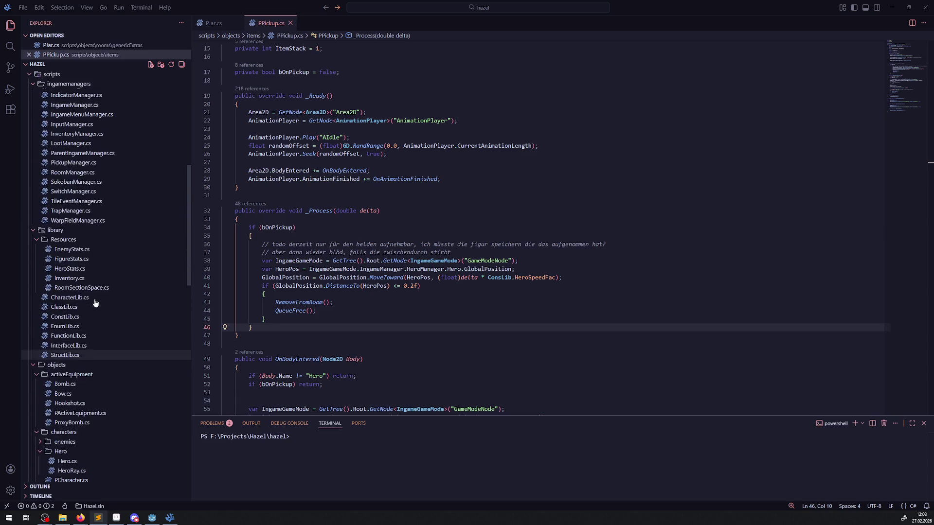
{"action": "left_click", "coordinate": [83, 258]}
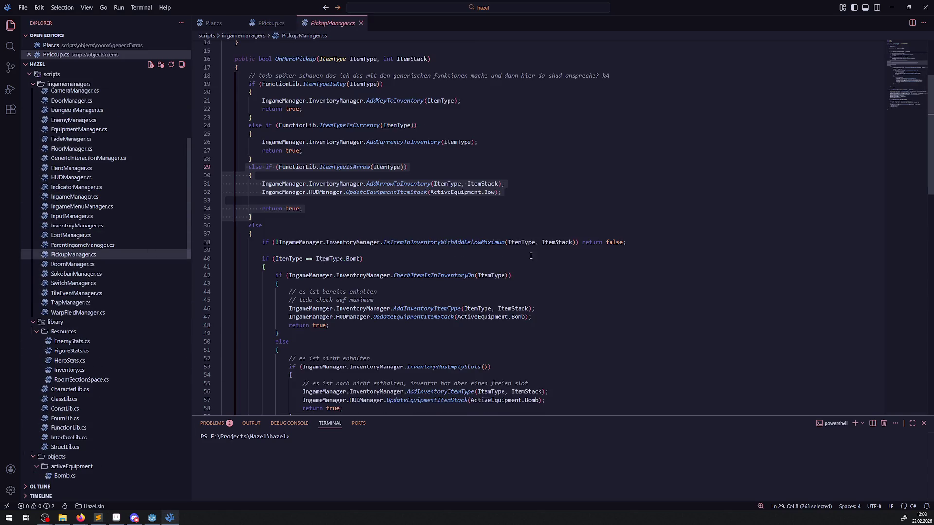
{"action": "scroll", "coordinate": [370, 302], "scroll_direction": "down", "scroll_amount": 10}
{"action": "scroll", "coordinate": [370, 301], "scroll_direction": "up", "scroll_amount": 8}
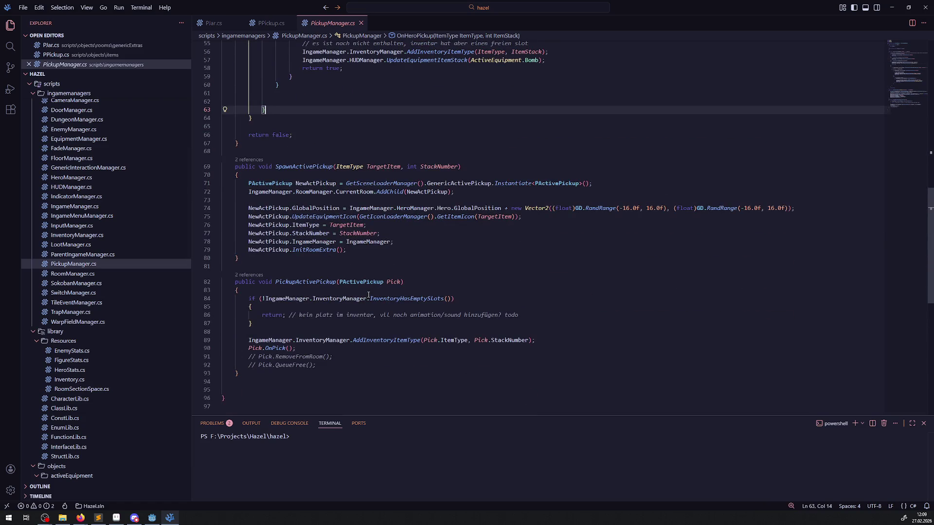
{"action": "scroll", "coordinate": [378, 275], "scroll_direction": "up", "scroll_amount": 4}
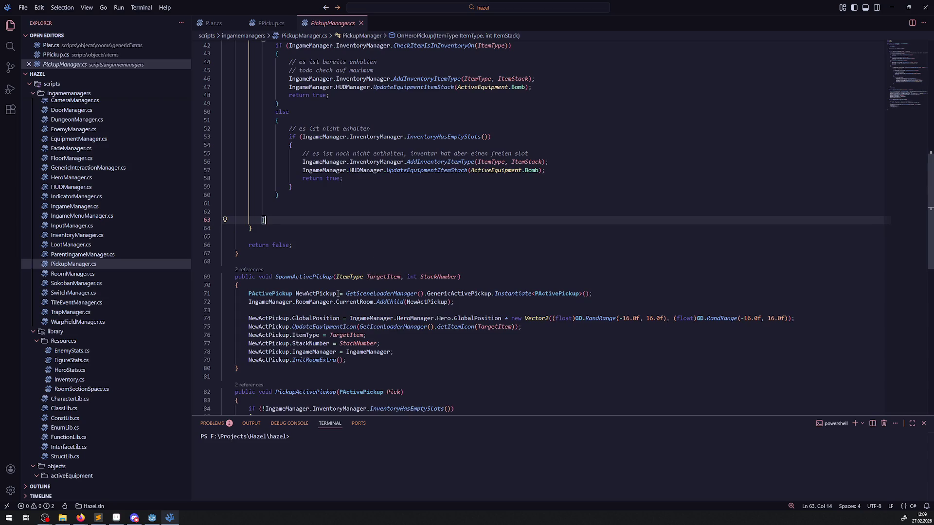
{"action": "double_click", "coordinate": [314, 277]}
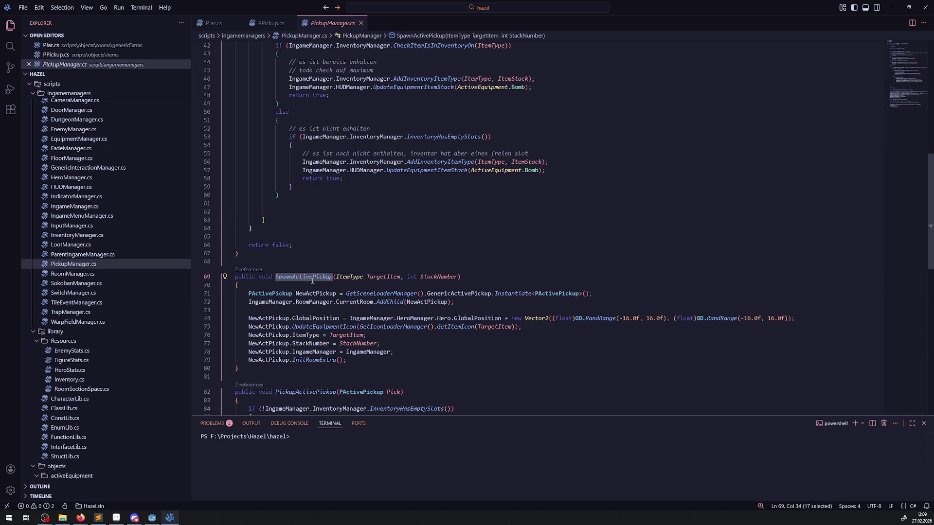
{"action": "scroll", "coordinate": [313, 282], "scroll_direction": "down", "scroll_amount": 1}
{"action": "mouse_move", "coordinate": [313, 283]}
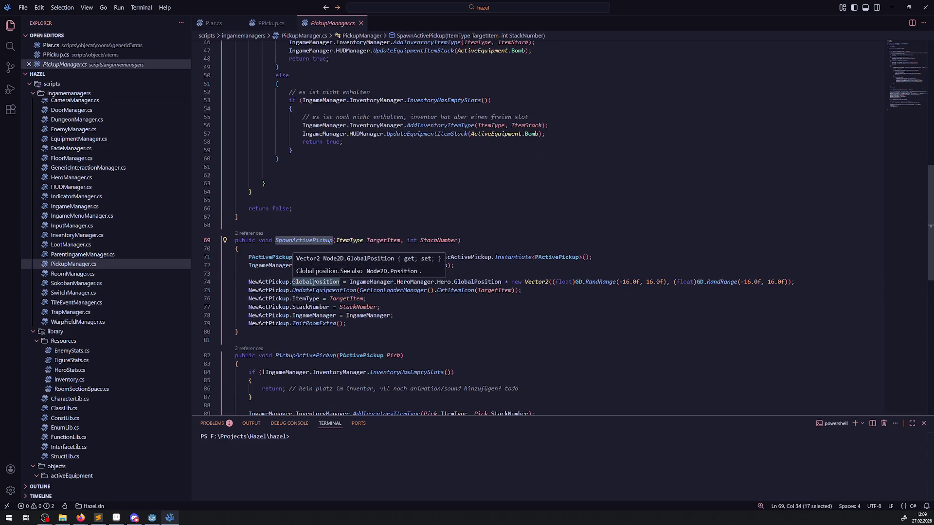
Step: Duplicate SpawnActivePickup with a 'Vector2 Location' parameter list and save
{"action": "left_click_drag", "start_coordinate": [248, 336], "coordinate": [225, 247]}
{"action": "key", "text": "shift+alt+Down"}
{"action": "left_click_drag", "start_coordinate": [336, 240], "coordinate": [457, 240]}
{"action": "type", "text": "Vector2 "}
{"action": "type", "text": "G"}
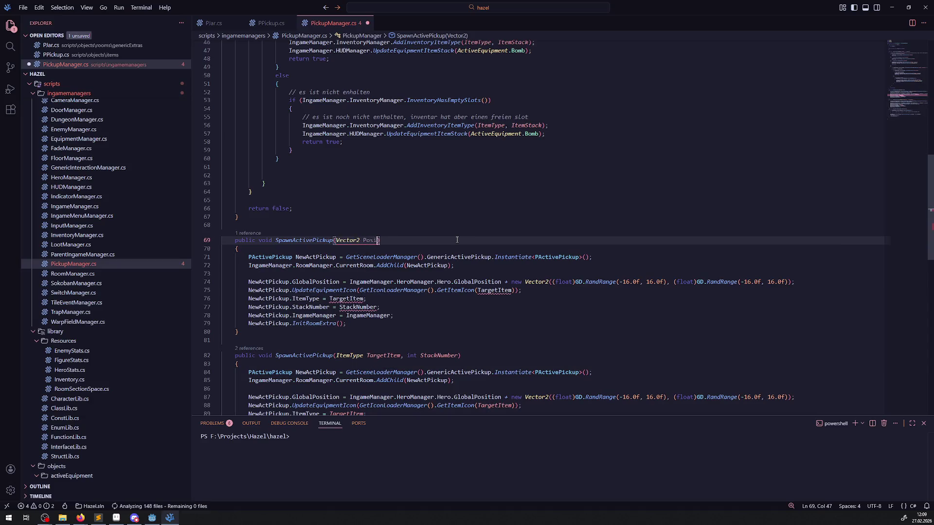
{"action": "type", "text": "lob"}
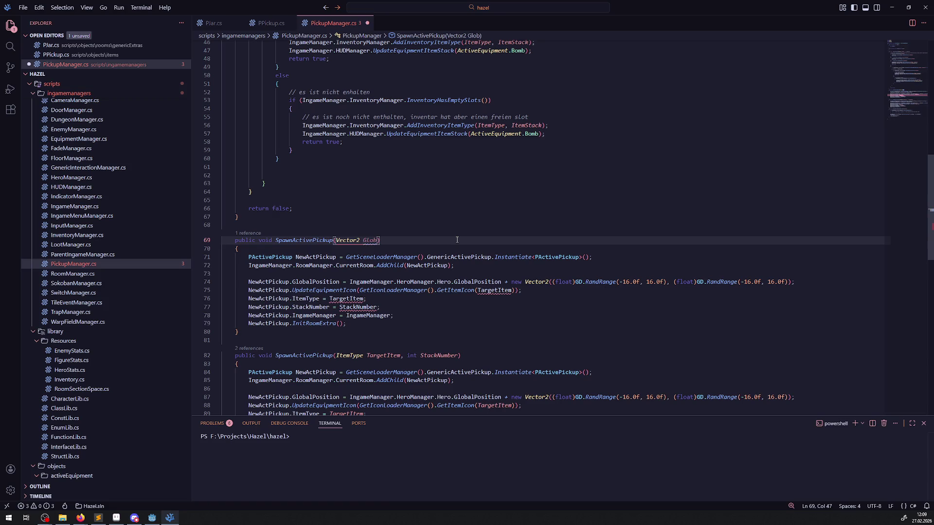
{"action": "key", "text": "BackSpace"}
{"action": "key", "text": "BackSpace"}
{"action": "key", "text": "BackSpace"}
{"action": "type", "text": "Location"}
{"action": "key", "text": "ctrl+s"}
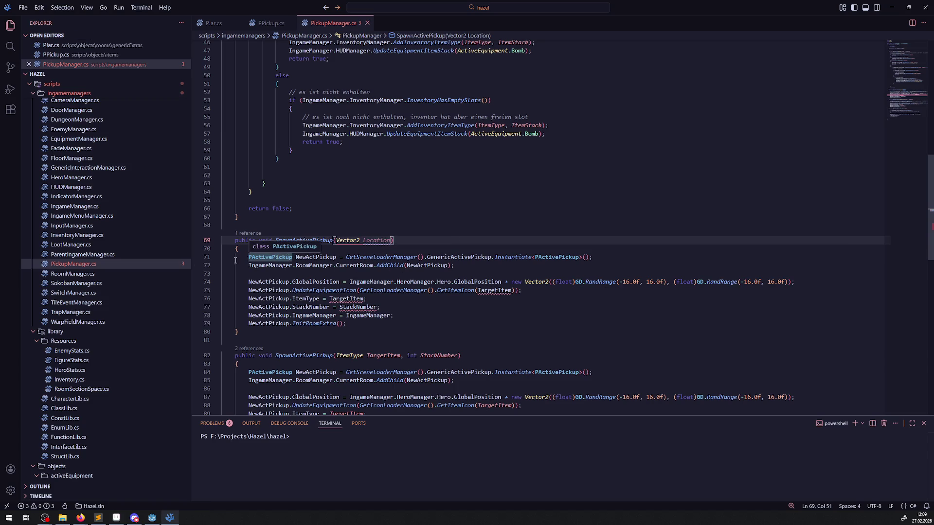
Step: Replace PActivePickup with PPickup in line 71's declaration and Instantiate call, then save
{"action": "left_click", "coordinate": [271, 23]}
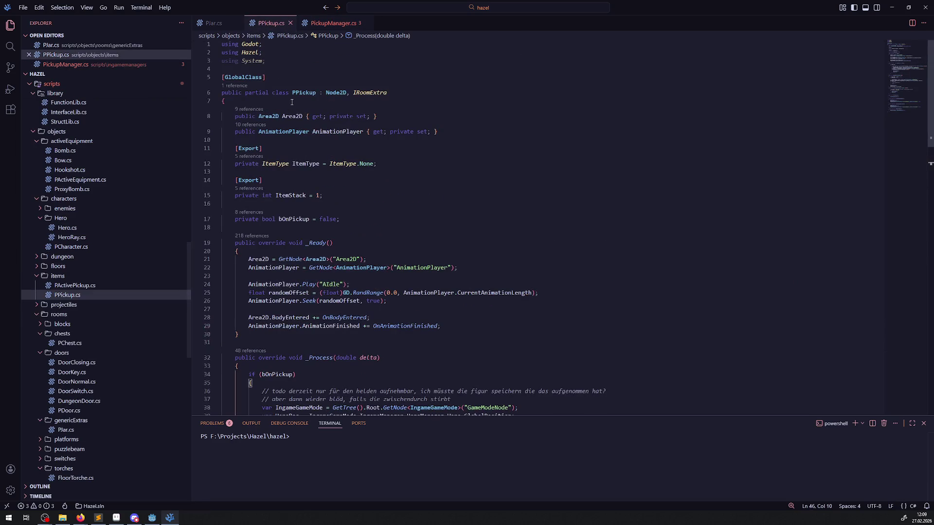
{"action": "left_click", "coordinate": [333, 23]}
{"action": "double_click", "coordinate": [270, 256]}
{"action": "type", "text": "PPickup"}
{"action": "left_click", "coordinate": [532, 257]}
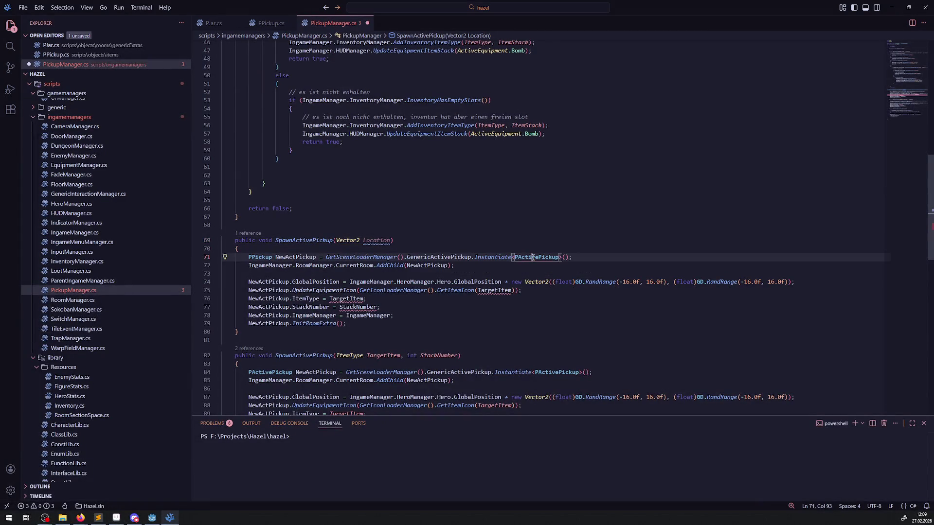
{"action": "double_click", "coordinate": [532, 257]}
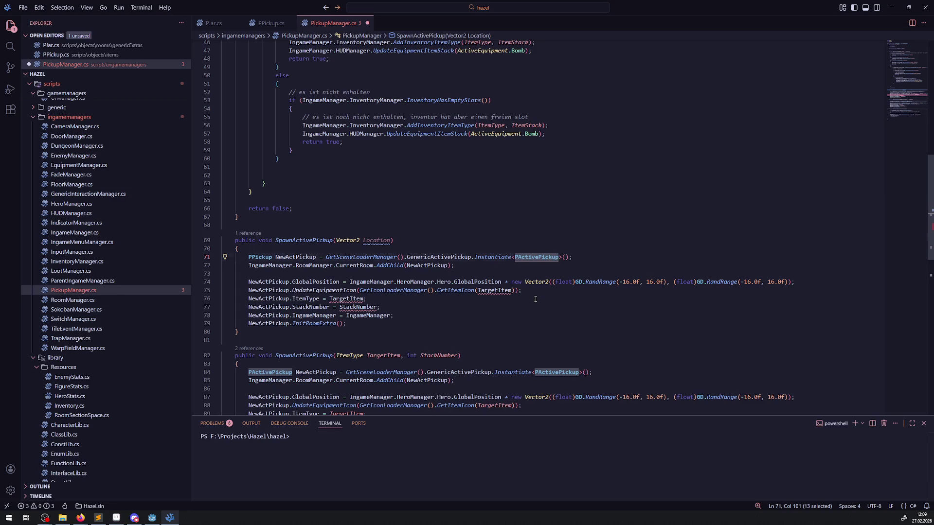
{"action": "type", "text": "PPickup"}
{"action": "key", "text": "ctrl+s"}
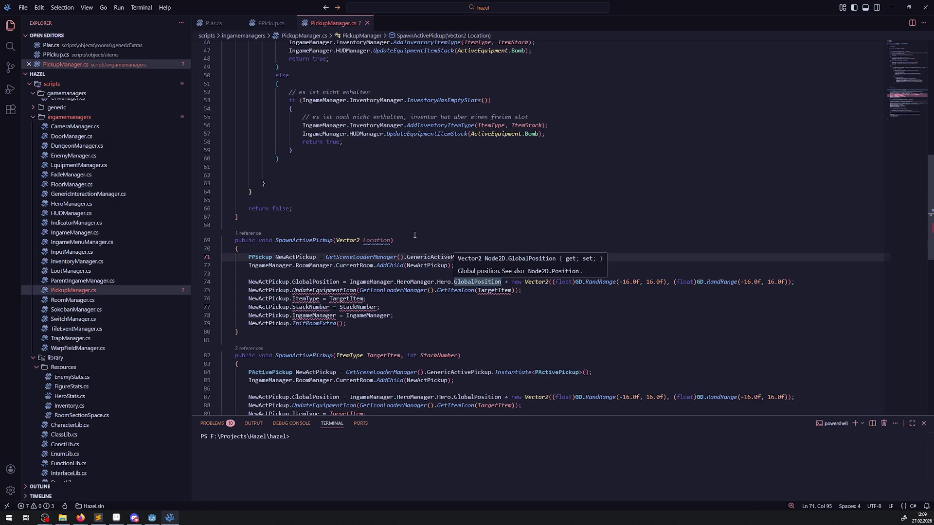
{"action": "left_click", "coordinate": [433, 204]}
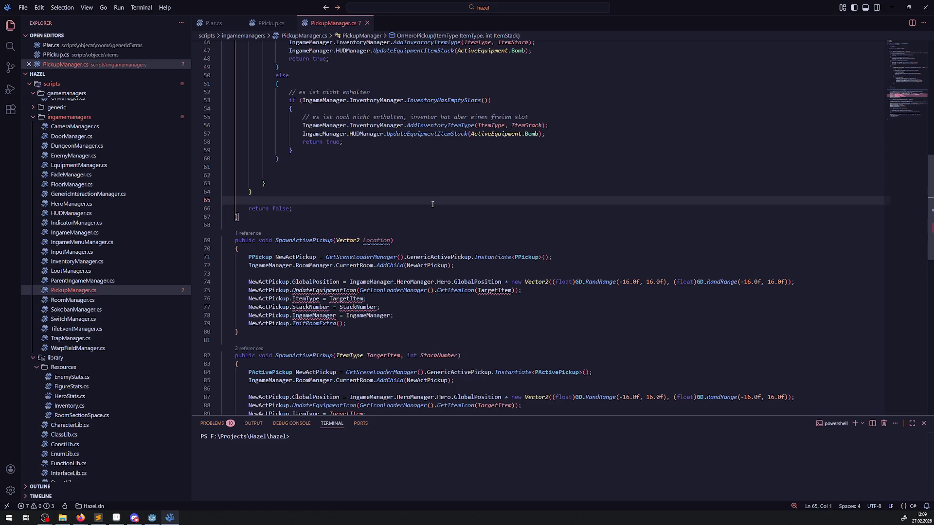
{"action": "left_click", "coordinate": [155, 517]}
Step: Expand the items folder and its pickups subfolder in the FileSystem dock
{"action": "scroll", "coordinate": [64, 340], "scroll_direction": "up", "scroll_amount": 3}
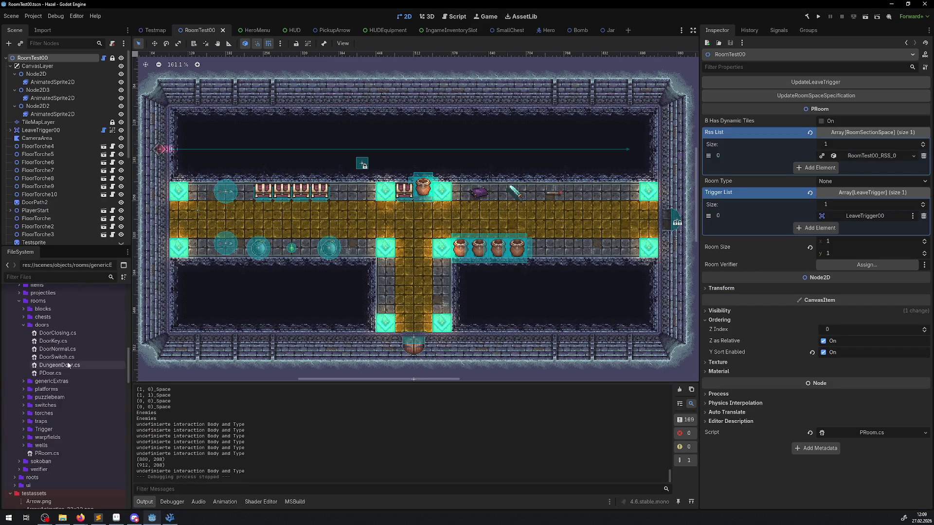
{"action": "scroll", "coordinate": [64, 393], "scroll_direction": "up", "scroll_amount": 10}
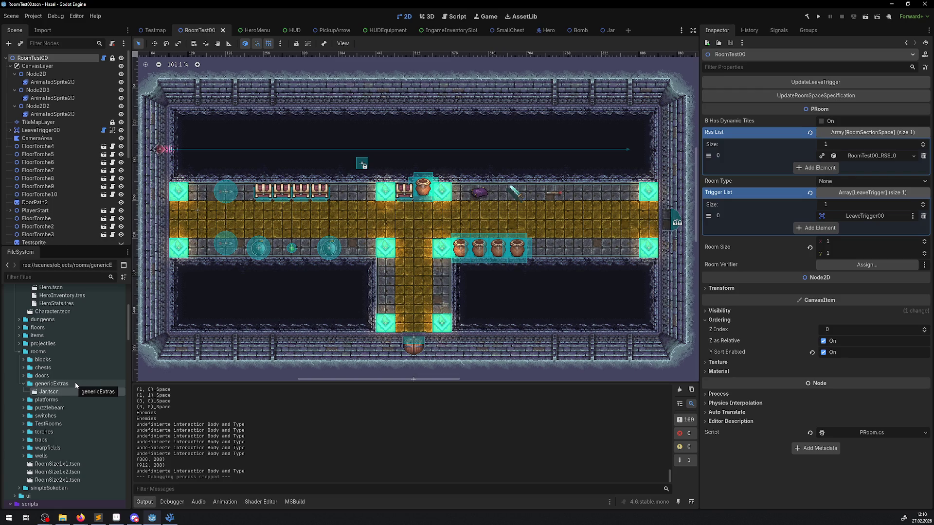
{"action": "scroll", "coordinate": [75, 382], "scroll_direction": "up", "scroll_amount": 3}
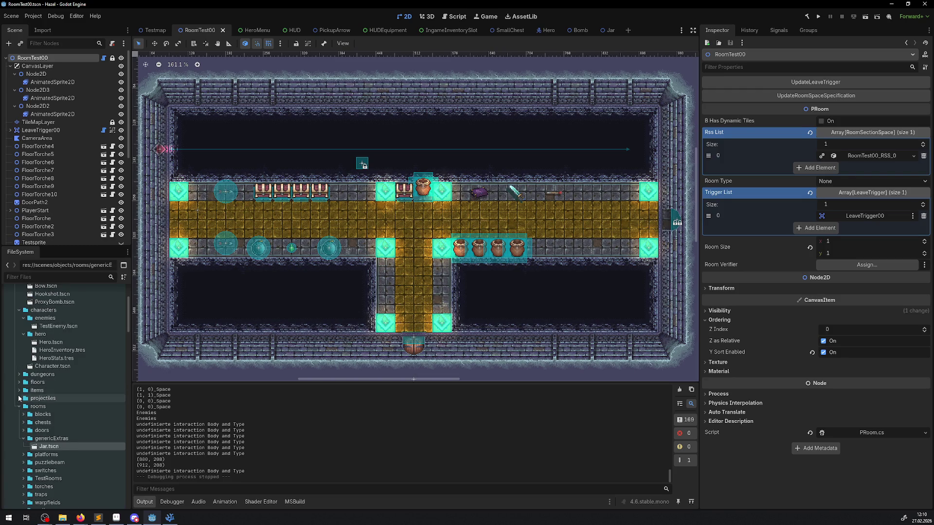
{"action": "left_click", "coordinate": [19, 390]}
{"action": "left_click", "coordinate": [24, 399]}
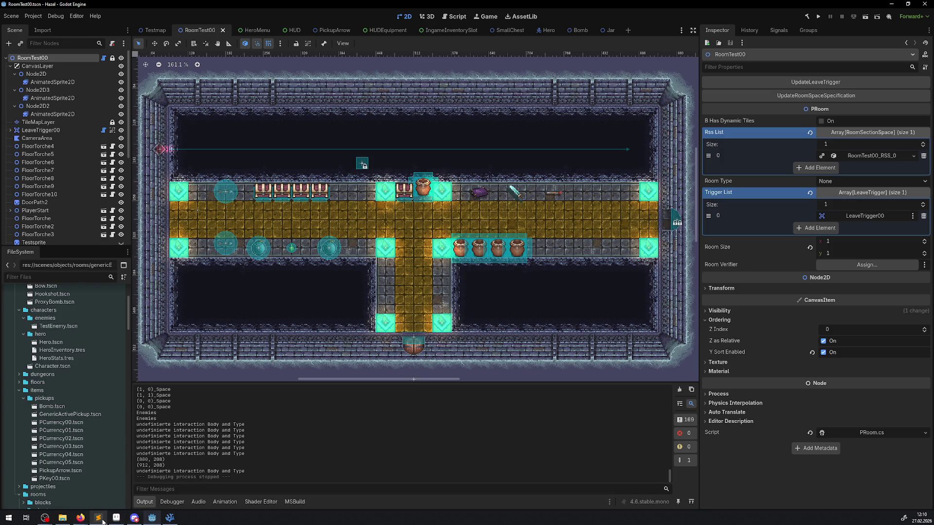
{"action": "mouse_move", "coordinate": [99, 521]}
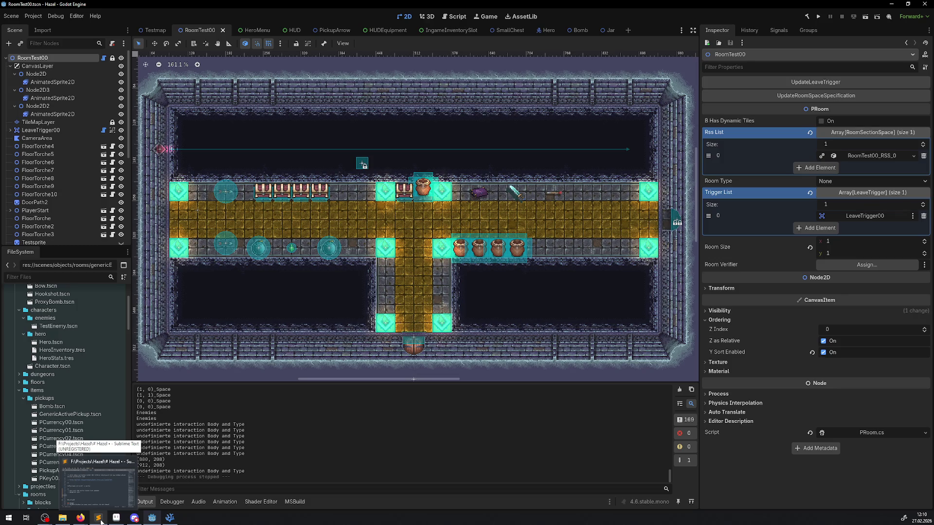
Step: Open the PCurrency00 scene, then dismiss the file options for PCurrency00.tscn and Bomb.tscn
{"action": "double_click", "coordinate": [74, 425]}
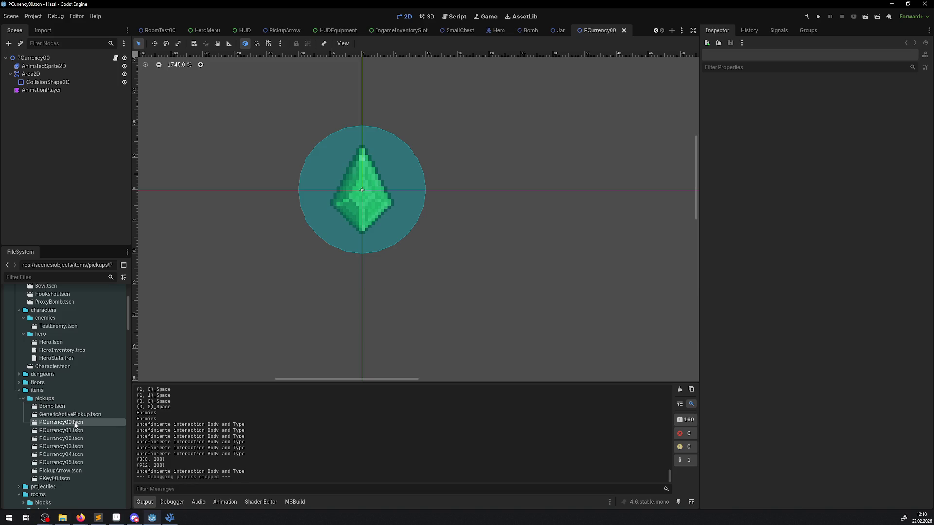
{"action": "right_click", "coordinate": [76, 424]}
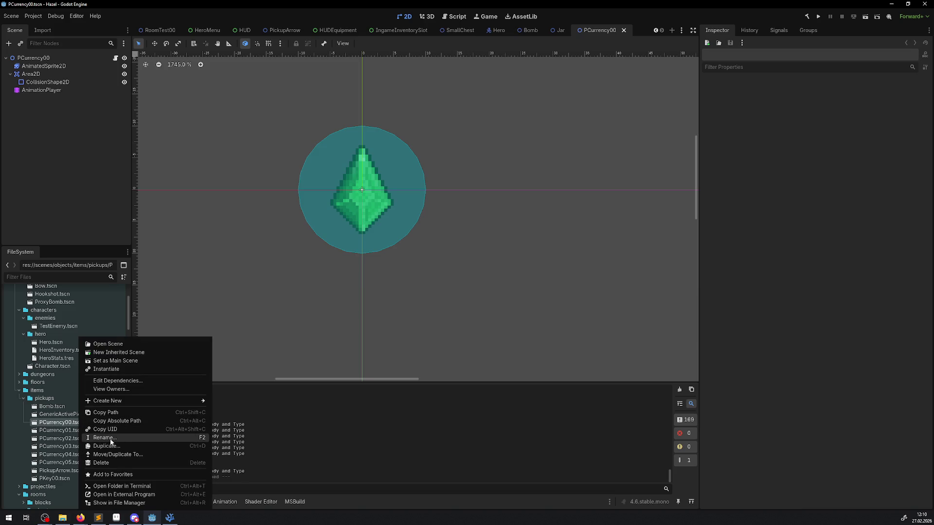
{"action": "left_click", "coordinate": [106, 412]}
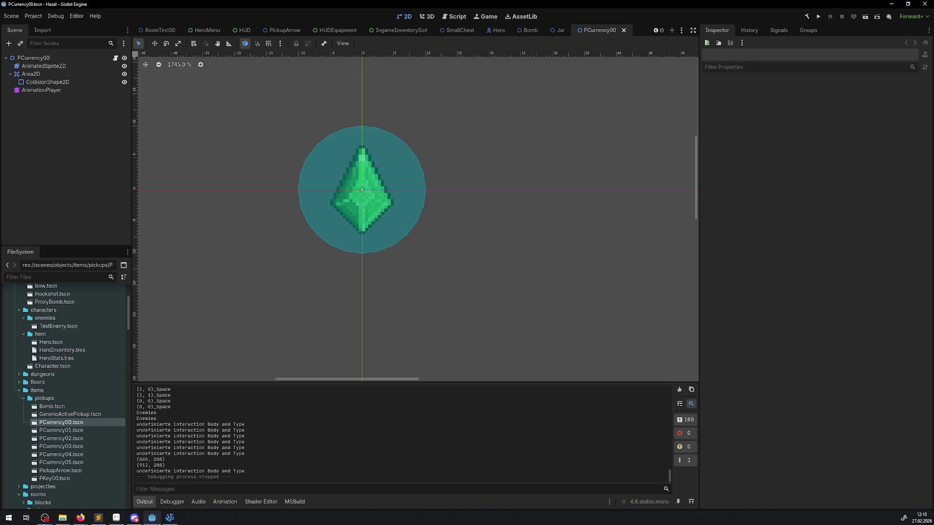
{"action": "key", "text": "alt+Tab"}
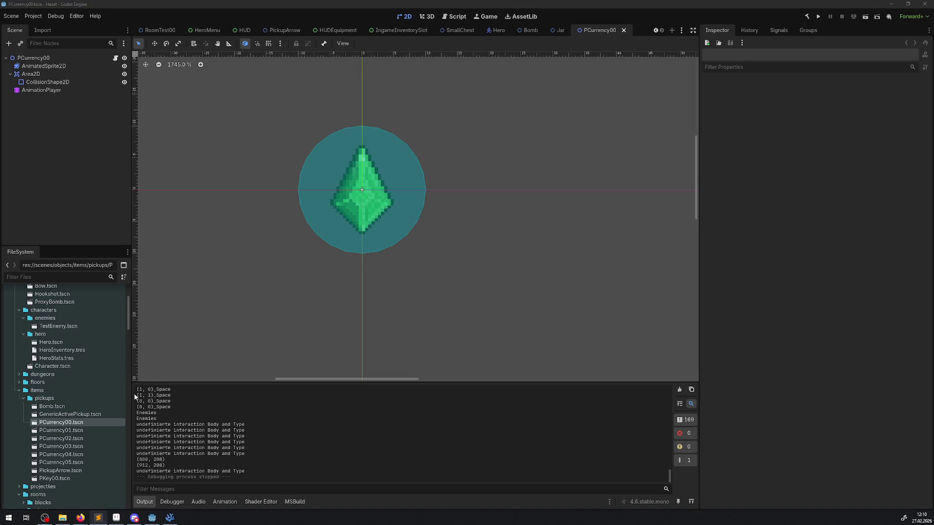
{"action": "left_click", "coordinate": [56, 409]}
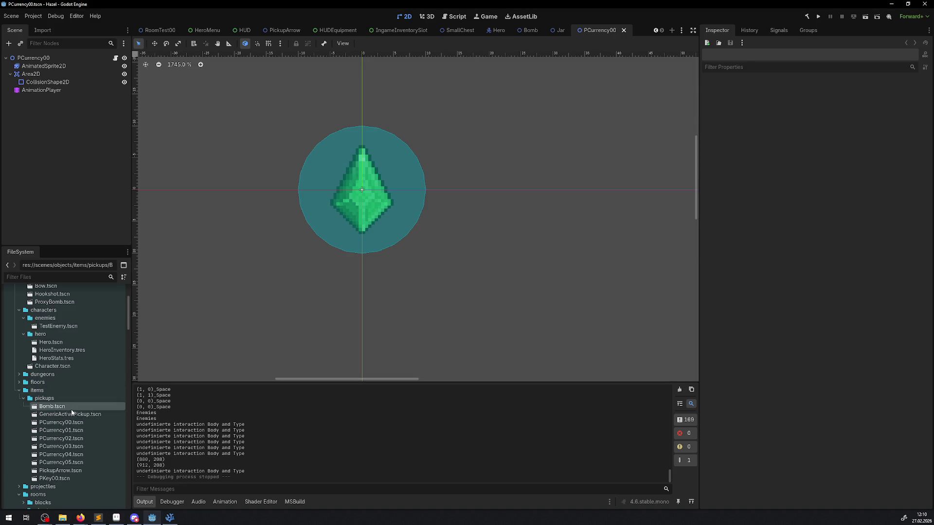
{"action": "right_click", "coordinate": [61, 402]}
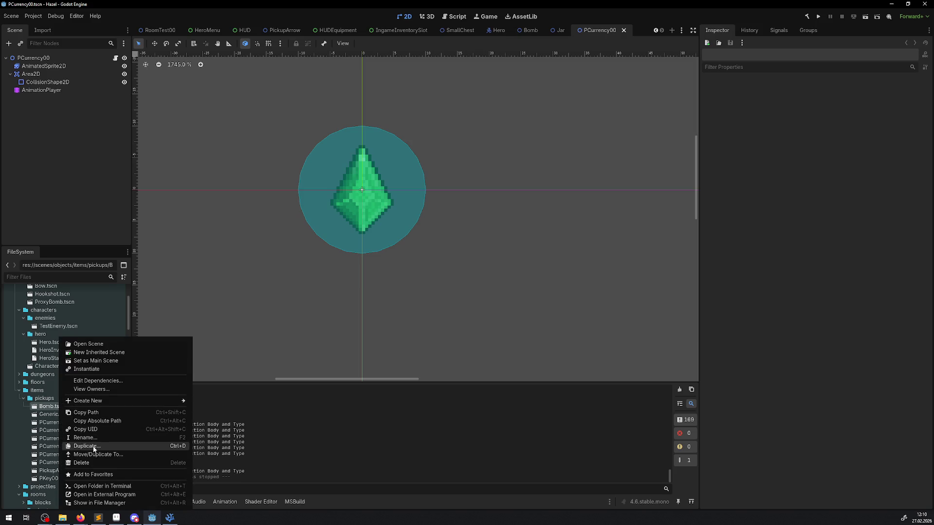
{"action": "key", "text": "Escape"}
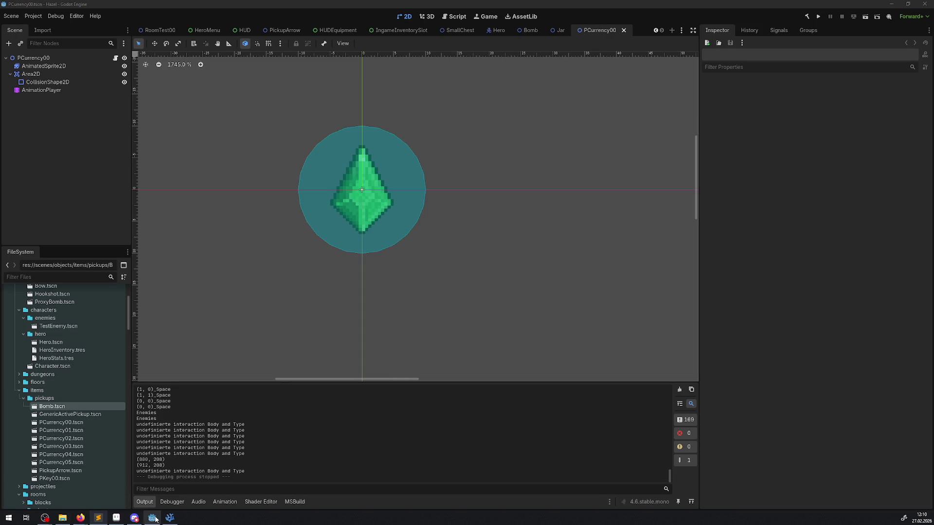
Step: From Testmap, open the IngameManager scene, close it, and return to Testmap
{"action": "scroll", "coordinate": [155, 32], "scroll_direction": "up", "scroll_amount": 1}
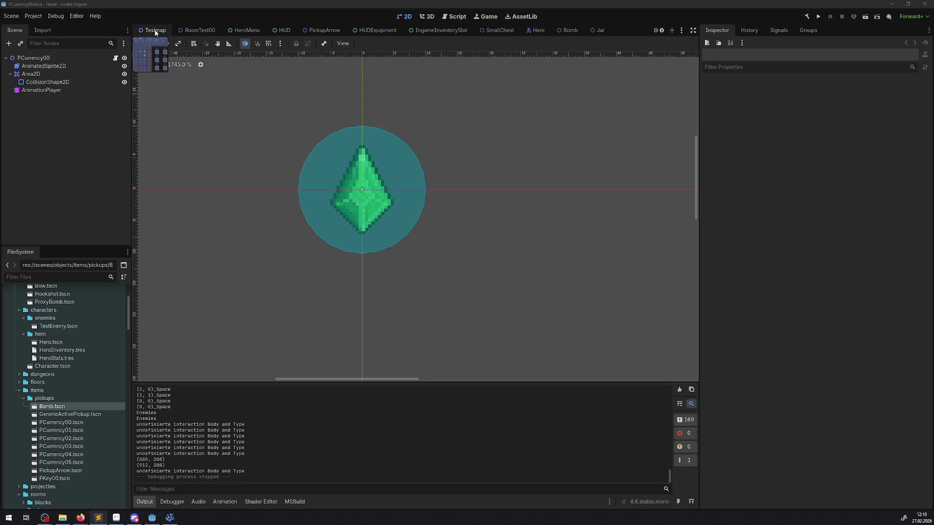
{"action": "left_click", "coordinate": [155, 32]}
{"action": "left_click", "coordinate": [45, 68]}
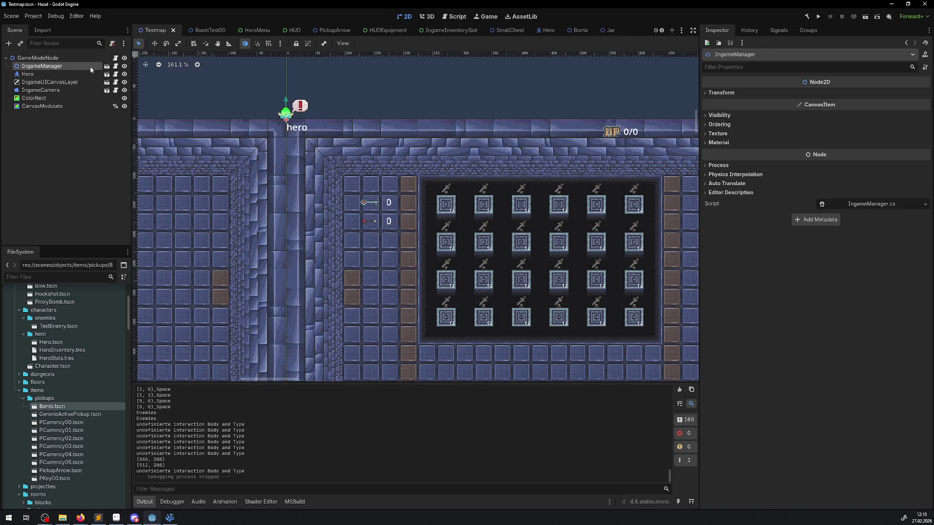
{"action": "left_click", "coordinate": [107, 66]}
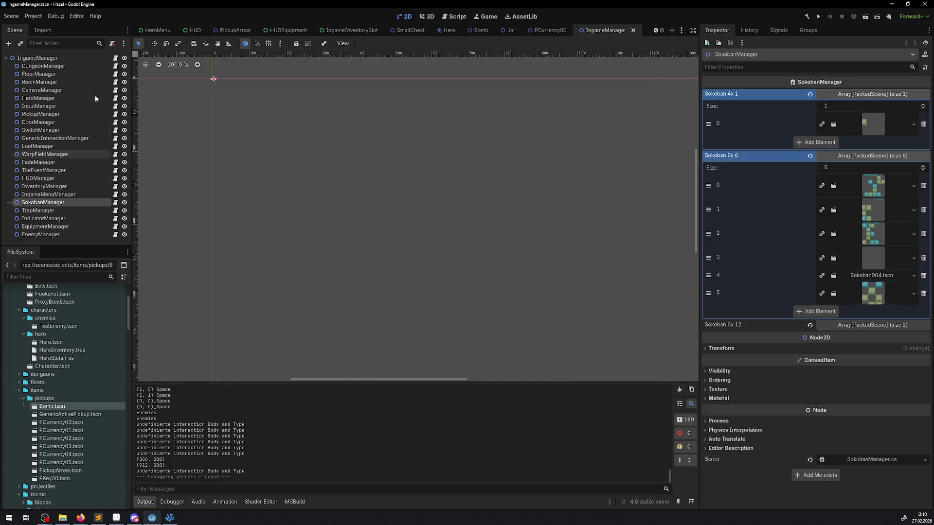
{"action": "left_click", "coordinate": [634, 30]}
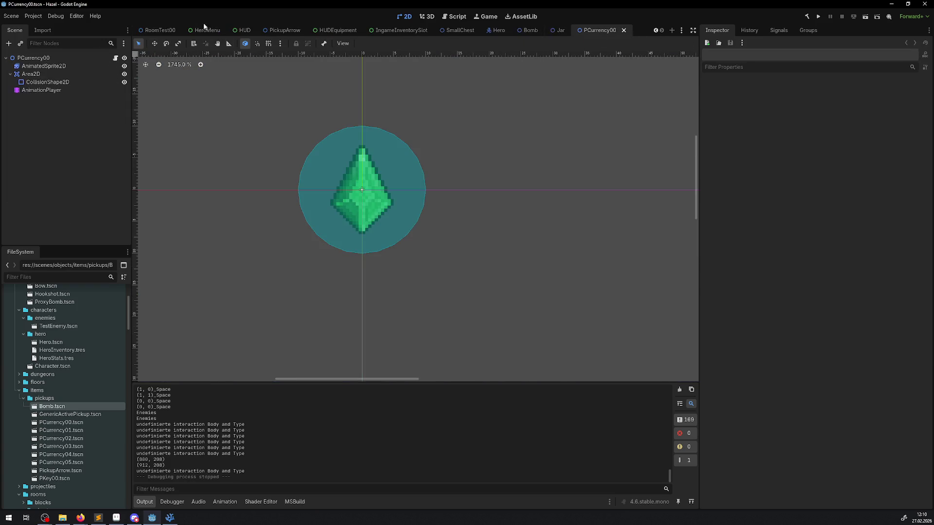
{"action": "left_click", "coordinate": [157, 34]}
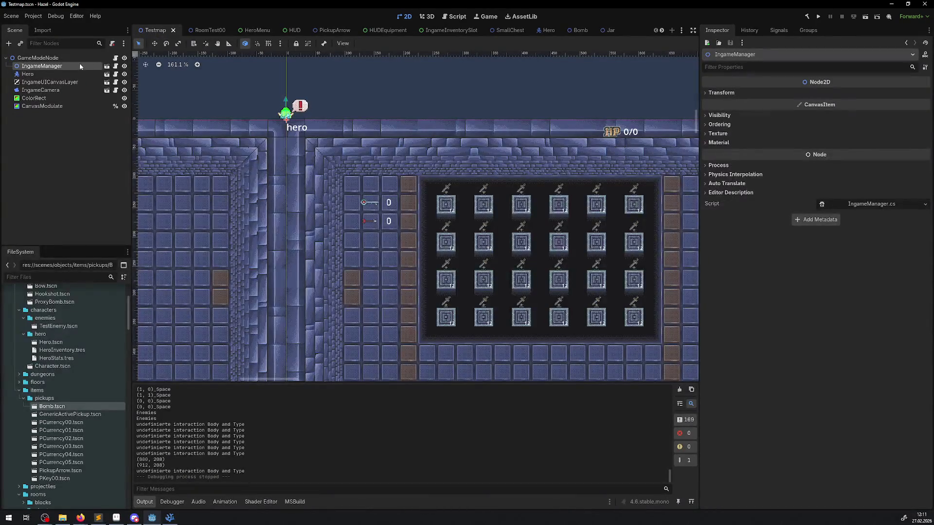
{"action": "scroll", "coordinate": [73, 342], "scroll_direction": "up", "scroll_amount": 5}
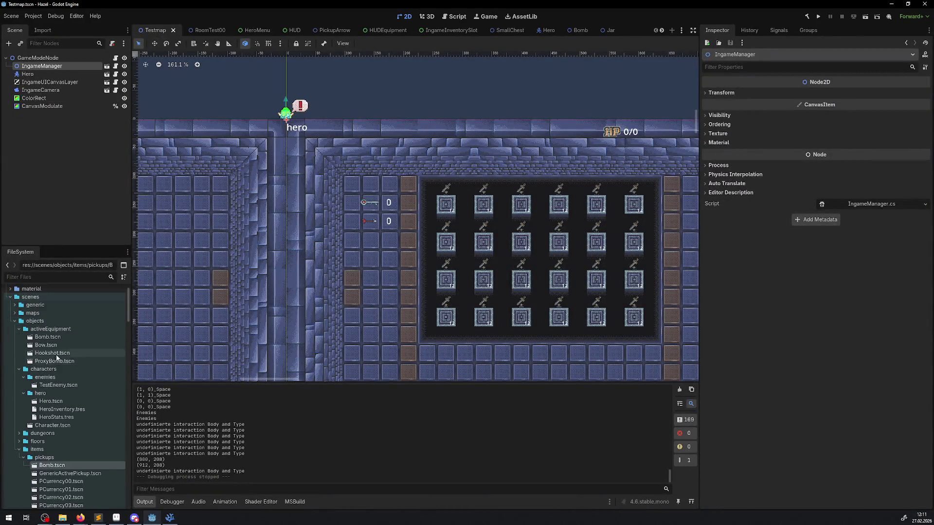
Step: Open GameManager.tscn, run the project, and jump to the PickupManager.cs build error
{"action": "left_click", "coordinate": [15, 332]}
{"action": "double_click", "coordinate": [64, 340]}
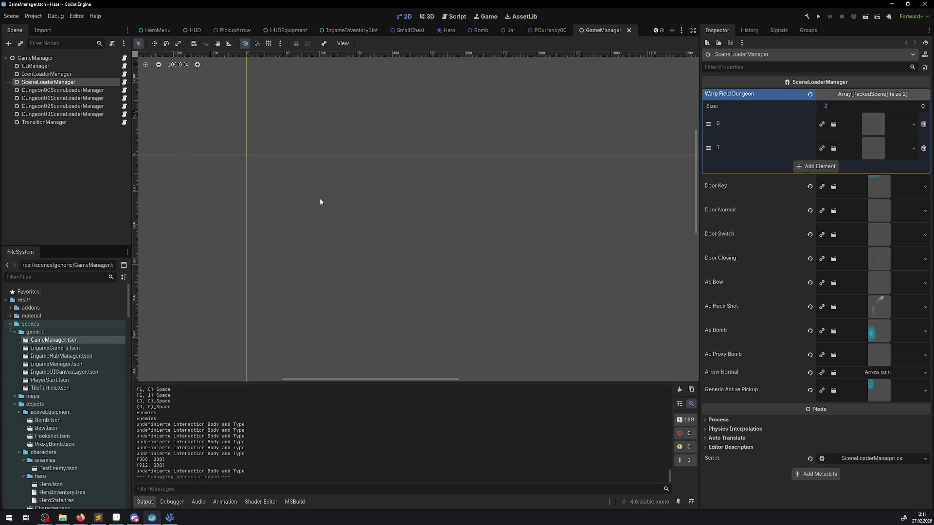
{"action": "left_click", "coordinate": [820, 19]}
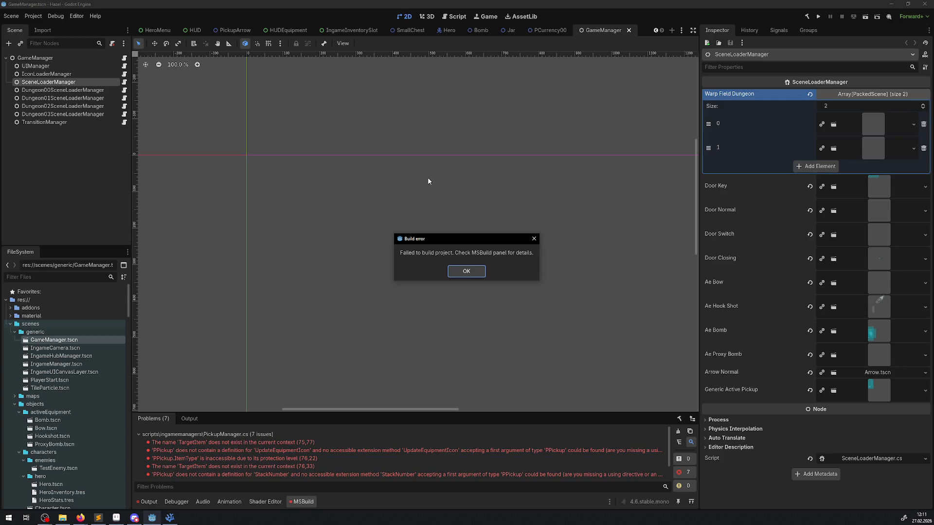
{"action": "left_click", "coordinate": [468, 270]}
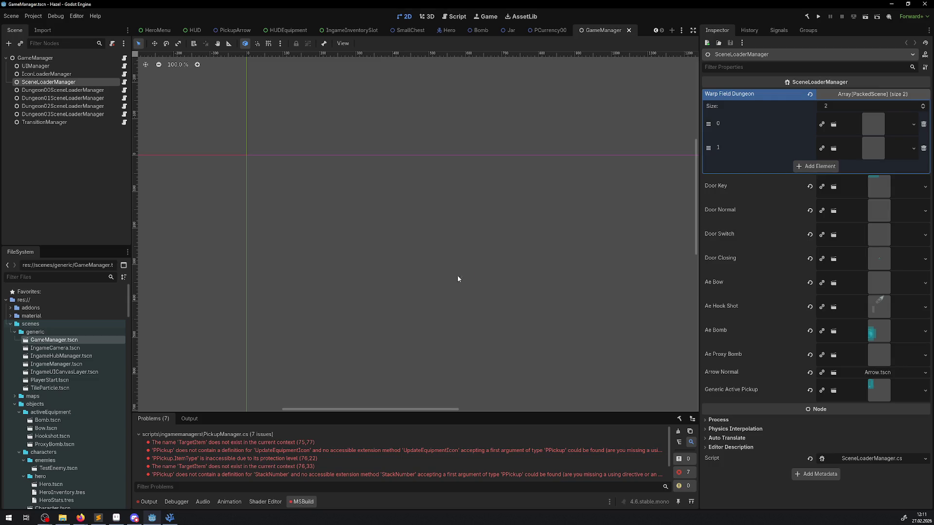
{"action": "double_click", "coordinate": [261, 444]}
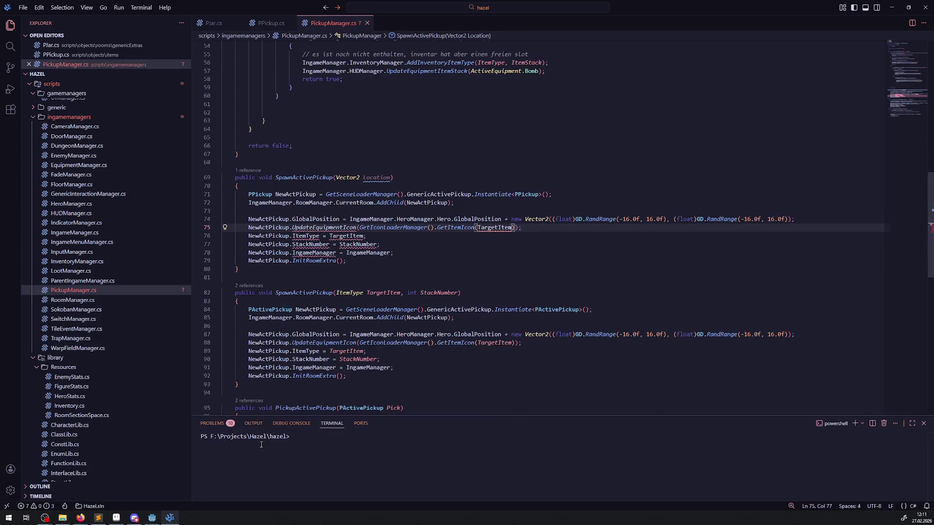
Step: Comment out lines 71–79 of the Vector2 SpawnActivePickup overload, then rebuild and run
{"action": "mouse_move", "coordinate": [248, 194]}
{"action": "left_mouse_down"}
{"action": "mouse_move", "coordinate": [389, 261]}
{"action": "mouse_move", "coordinate": [454, 203]}
{"action": "mouse_move", "coordinate": [399, 262]}
{"action": "left_mouse_up"}
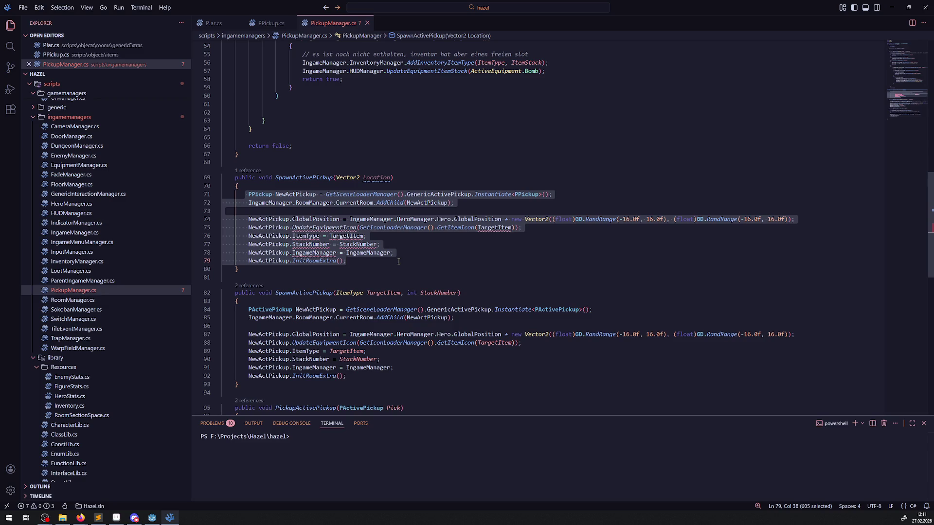
{"action": "key", "text": "ctrl+slash"}
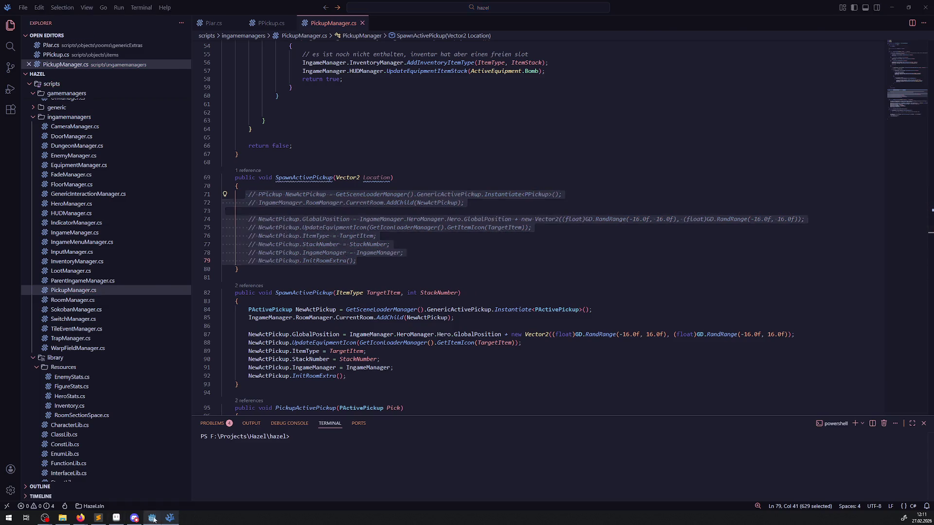
{"action": "left_click", "coordinate": [153, 518]}
{"action": "left_click", "coordinate": [806, 17]}
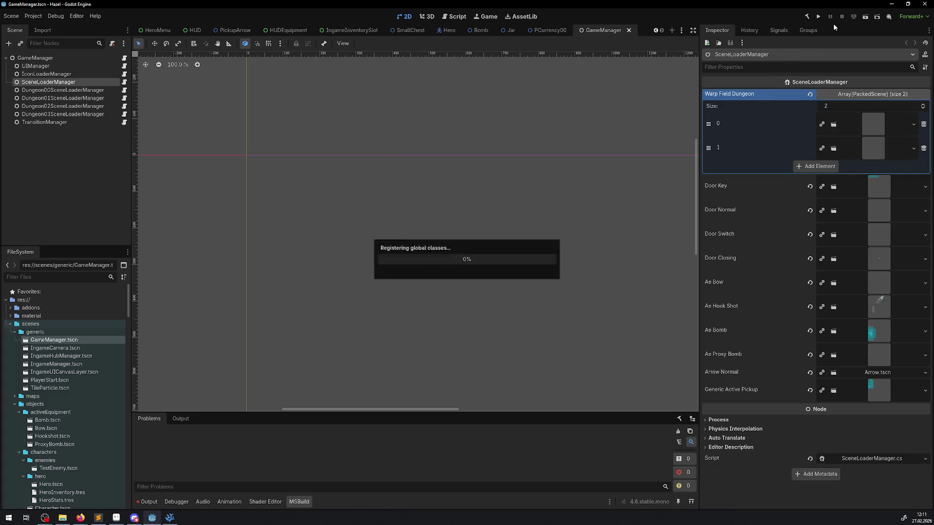
{"action": "left_click", "coordinate": [818, 17]}
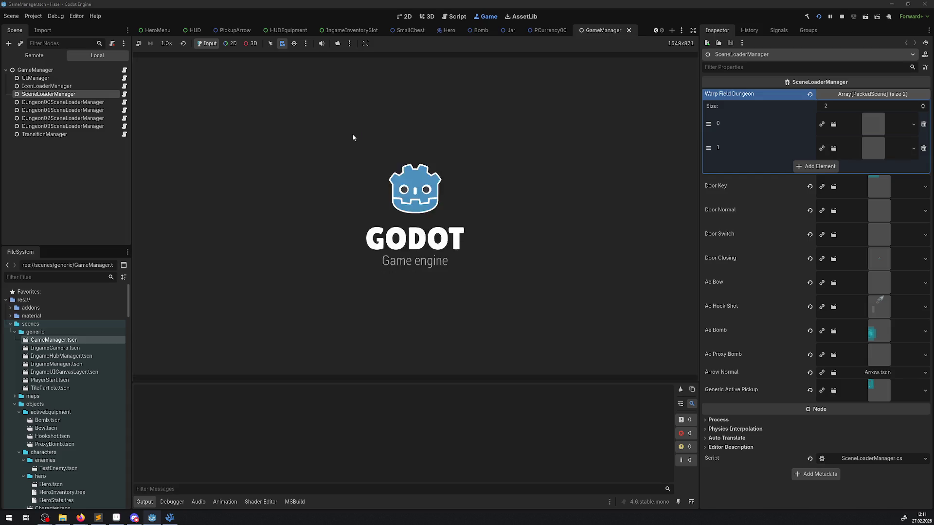
Step: Walk the hero up and left into the corridor, then stop the game
{"action": "key", "text": "Up"}
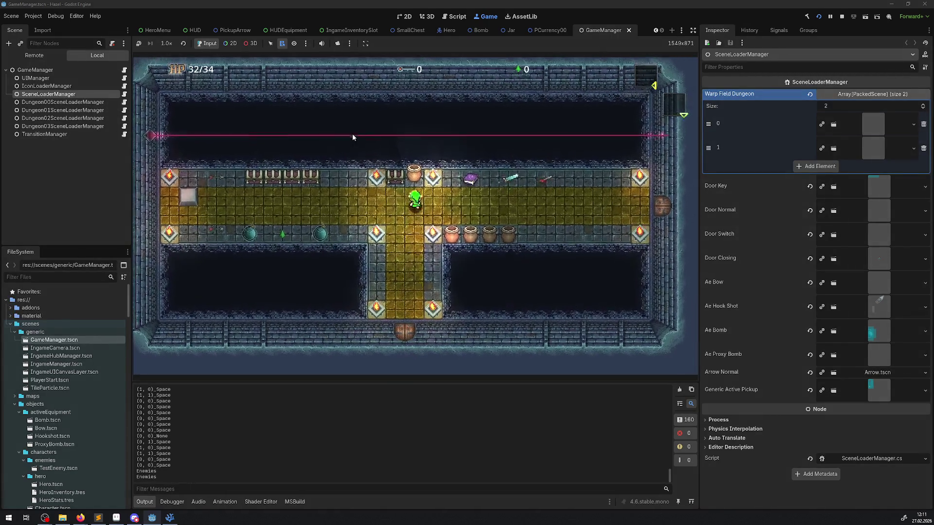
{"action": "key", "text": "Left"}
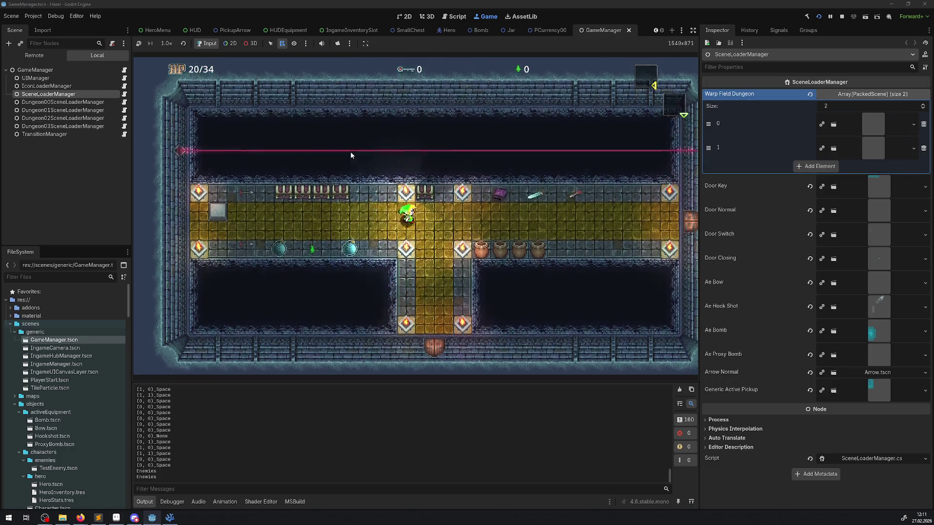
{"action": "left_click", "coordinate": [842, 17]}
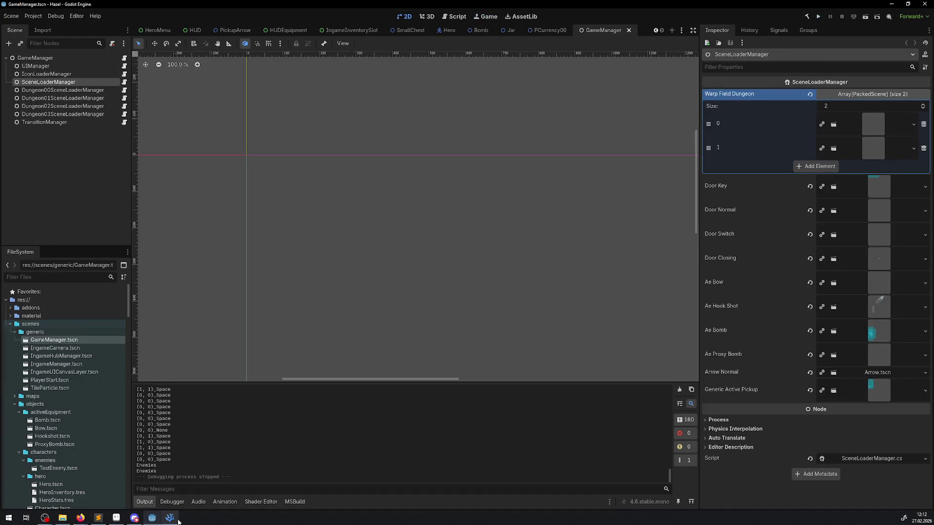
Step: Open SceneLoaderManager.cs from the SceneLoaderManager node's script icon
{"action": "mouse_move", "coordinate": [179, 521]}
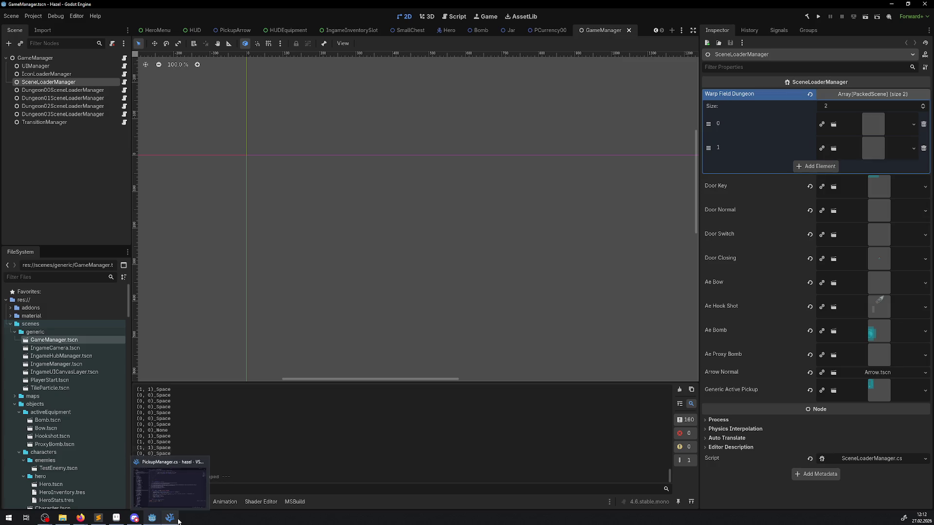
{"action": "mouse_move", "coordinate": [116, 517]}
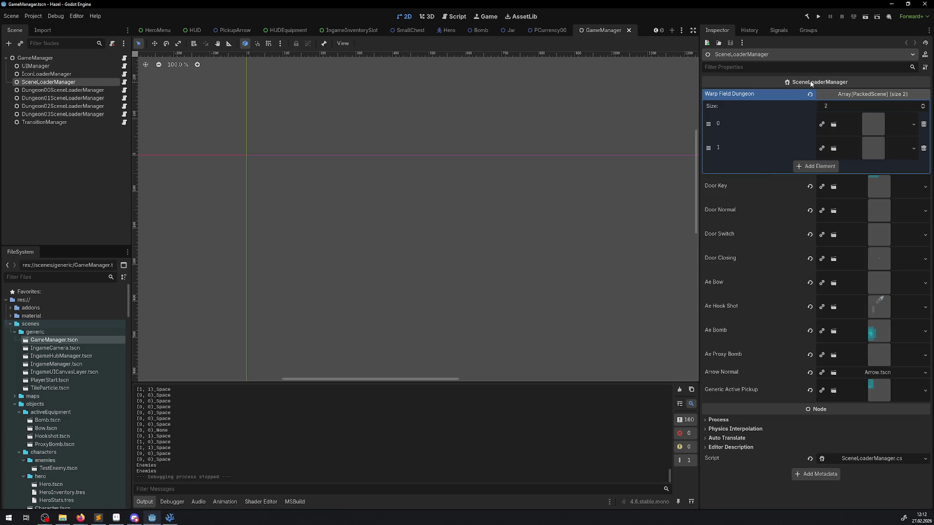
{"action": "left_click", "coordinate": [124, 82]}
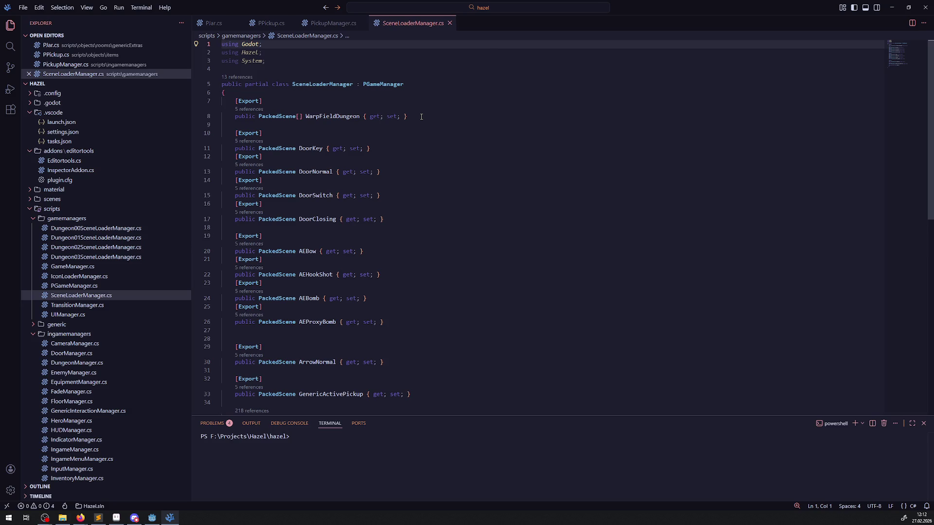
{"action": "mouse_move", "coordinate": [224, 93]}
{"action": "left_mouse_down"}
{"action": "mouse_move", "coordinate": [267, 102]}
{"action": "mouse_move", "coordinate": [311, 133]}
{"action": "mouse_move", "coordinate": [314, 123]}
{"action": "left_mouse_up"}
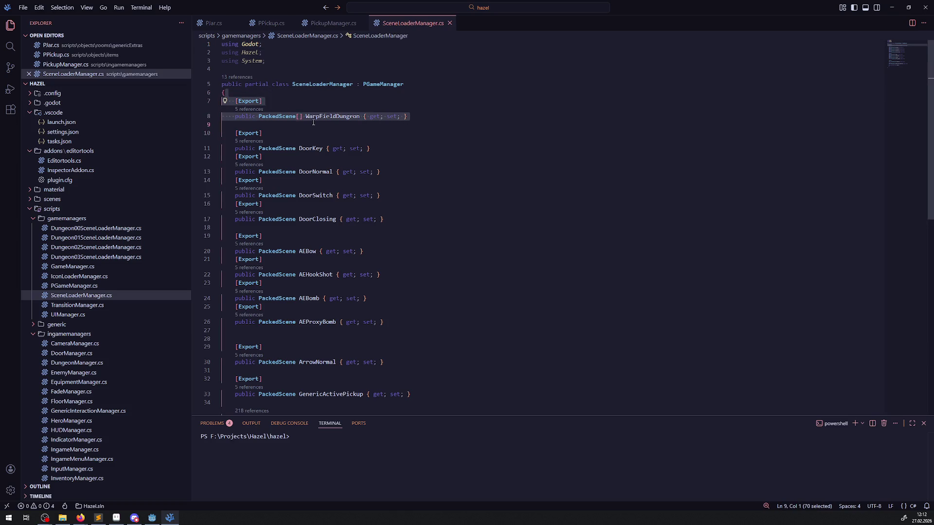
{"action": "left_click", "coordinate": [287, 98]}
{"action": "key", "text": "shift+Home"}
{"action": "key", "text": "shift+Home"}
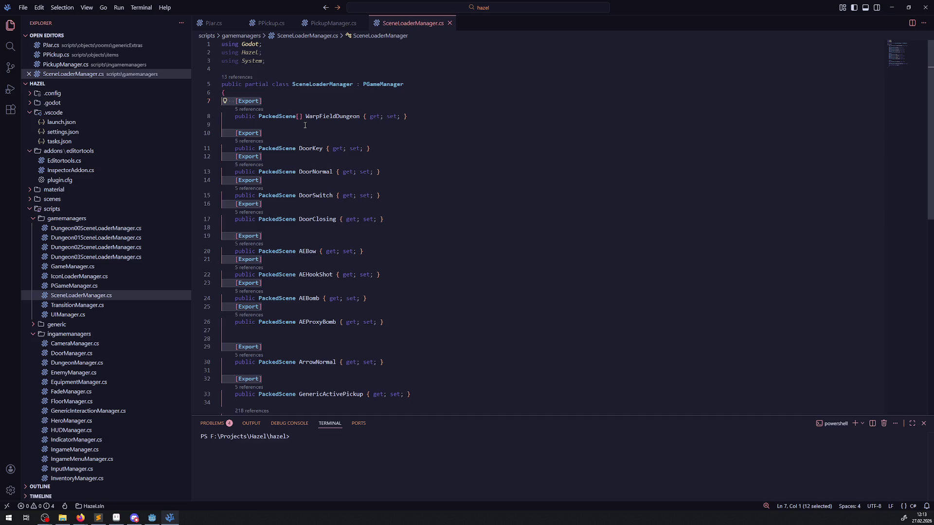
{"action": "scroll", "coordinate": [361, 220], "scroll_direction": "down", "scroll_amount": 3}
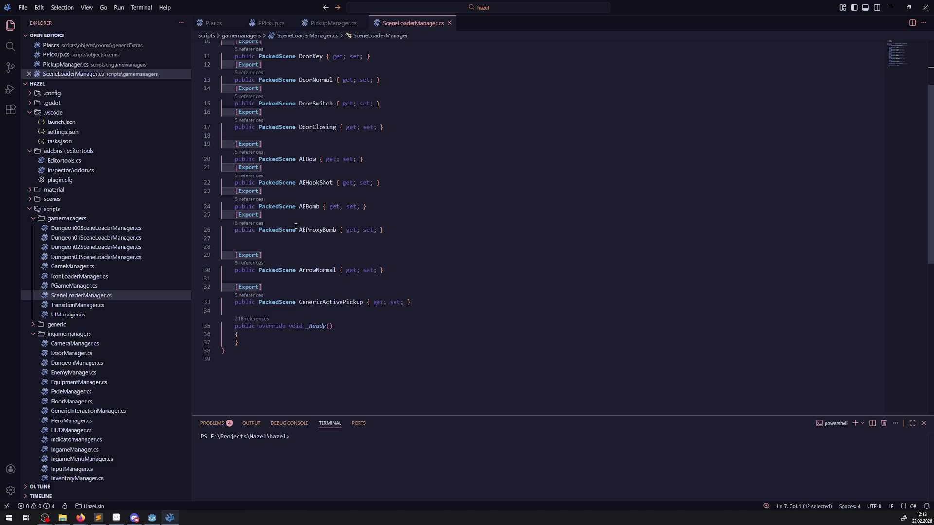
{"action": "mouse_move", "coordinate": [300, 210]}
{"action": "left_click", "coordinate": [272, 348]}
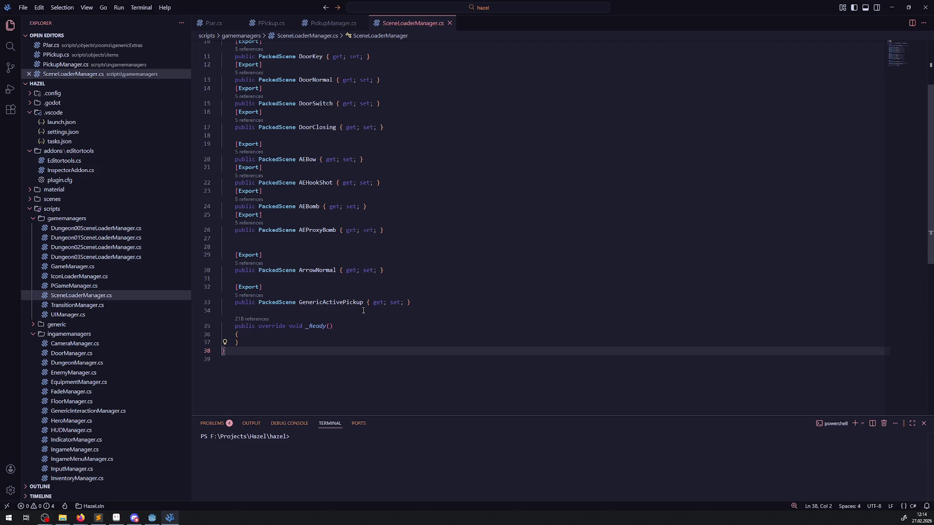
{"action": "mouse_move", "coordinate": [363, 303]}
{"action": "left_click", "coordinate": [294, 338]}
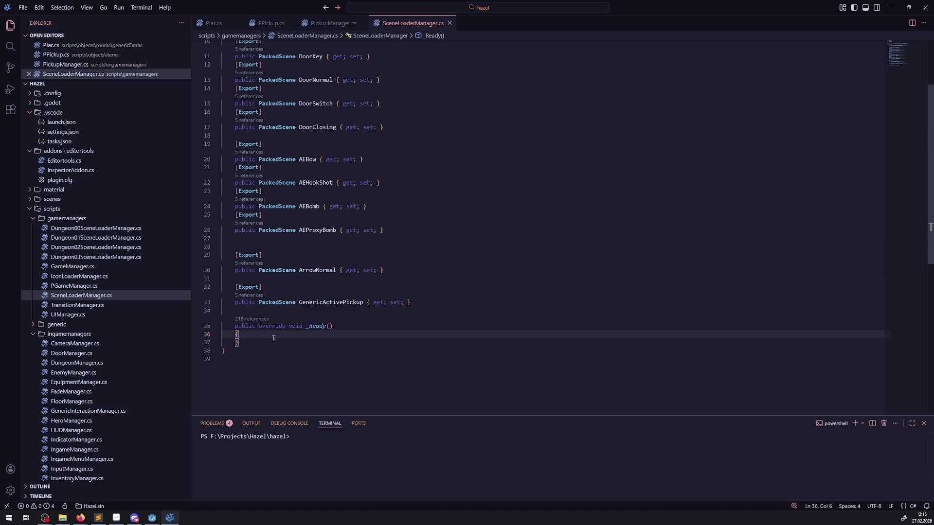
{"action": "mouse_move", "coordinate": [278, 330]}
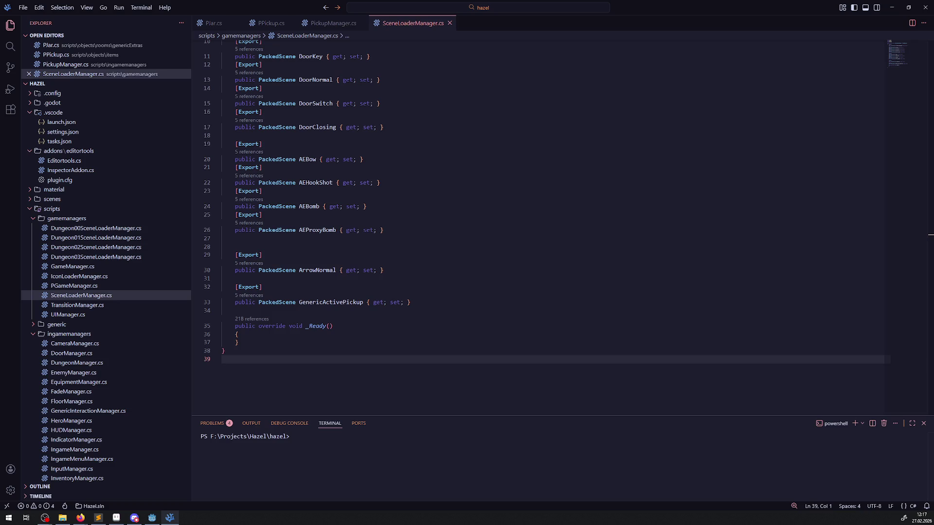
{"action": "key", "text": "alt+Tab"}
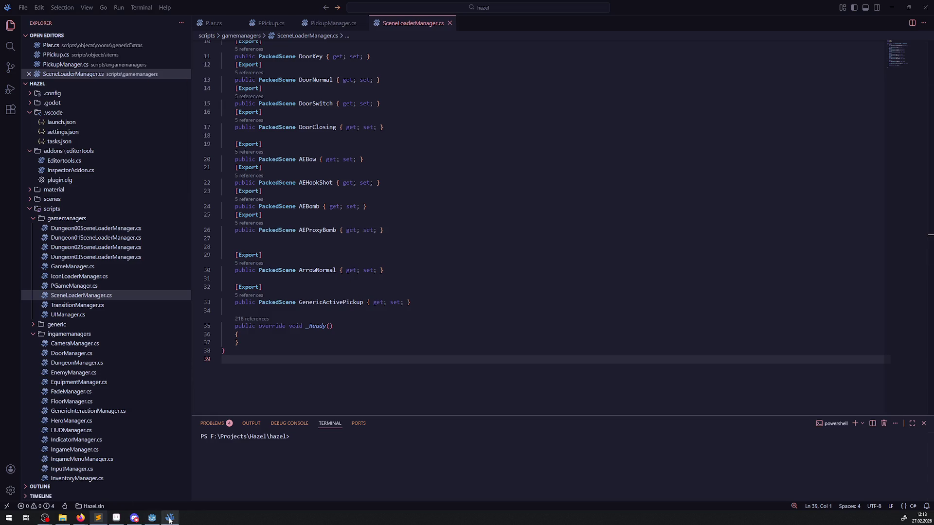
Step: Back in Godot, scroll to items/pickups and open the PCurrency05 pickup scene
{"action": "left_click", "coordinate": [152, 518]}
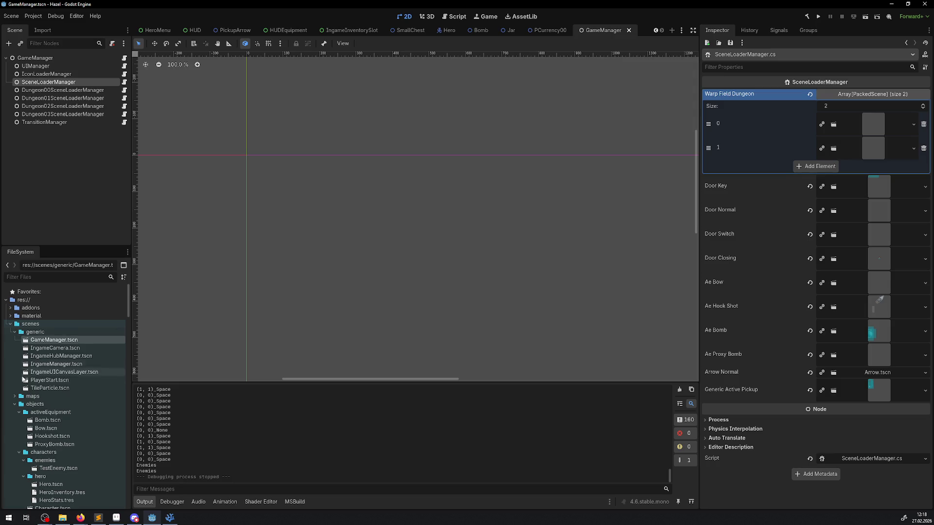
{"action": "scroll", "coordinate": [86, 360], "scroll_direction": "down", "scroll_amount": 6}
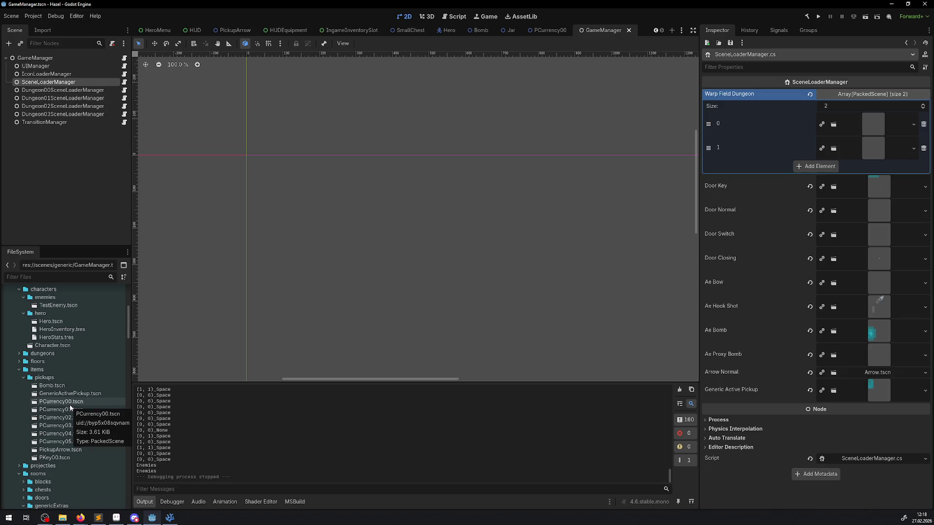
{"action": "double_click", "coordinate": [65, 441]}
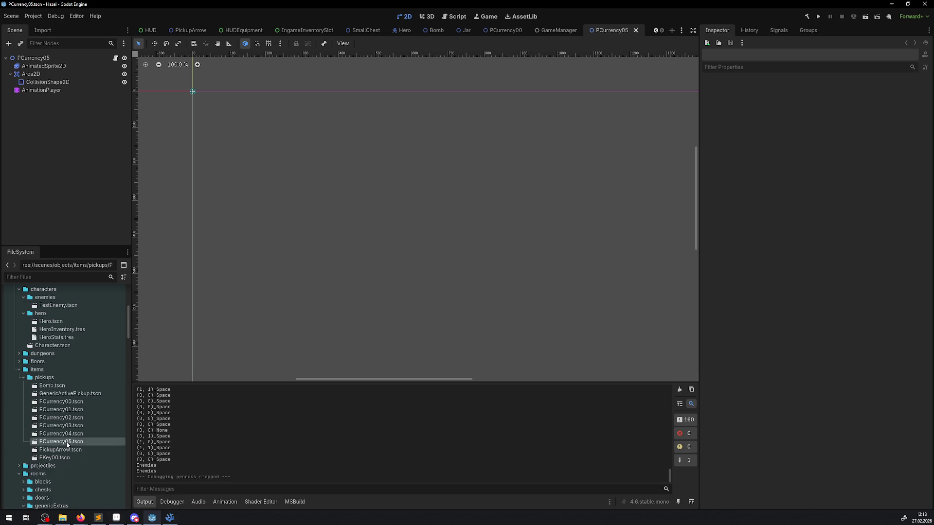
{"action": "left_click", "coordinate": [49, 59]}
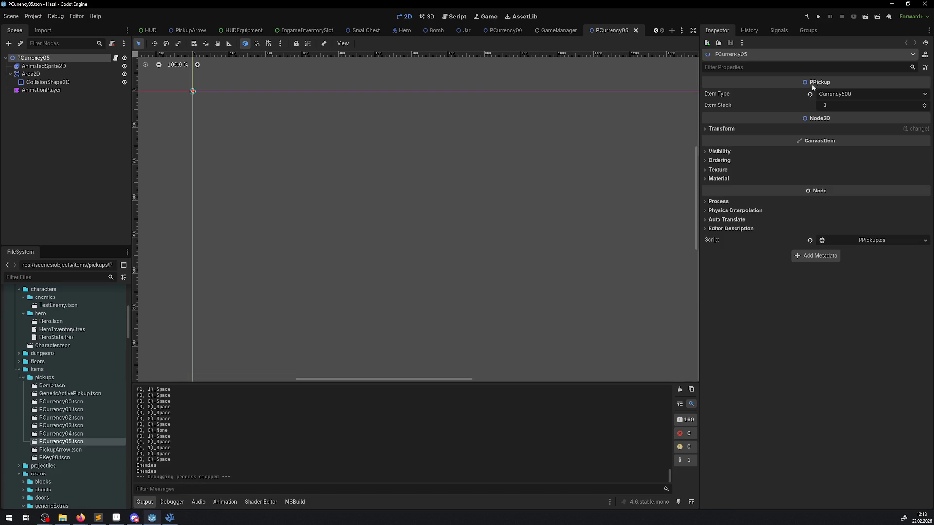
{"action": "left_click", "coordinate": [58, 66]}
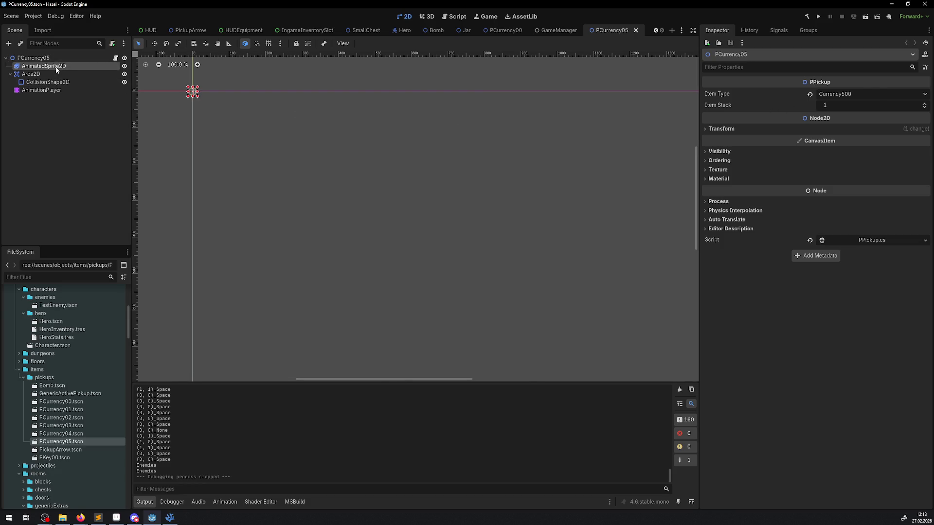
{"action": "key", "text": "shift+f"}
{"action": "scroll", "coordinate": [200, 246], "scroll_direction": "down", "scroll_amount": 5}
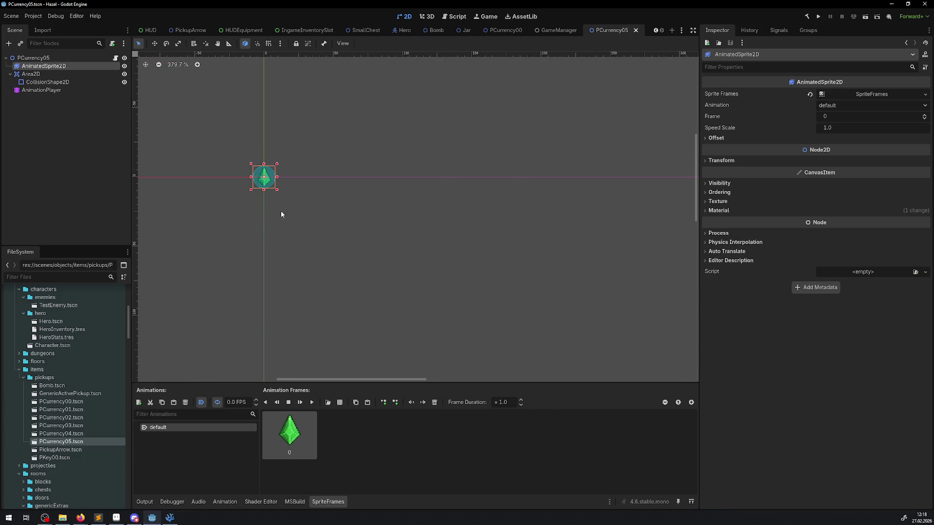
{"action": "left_click", "coordinate": [636, 30]}
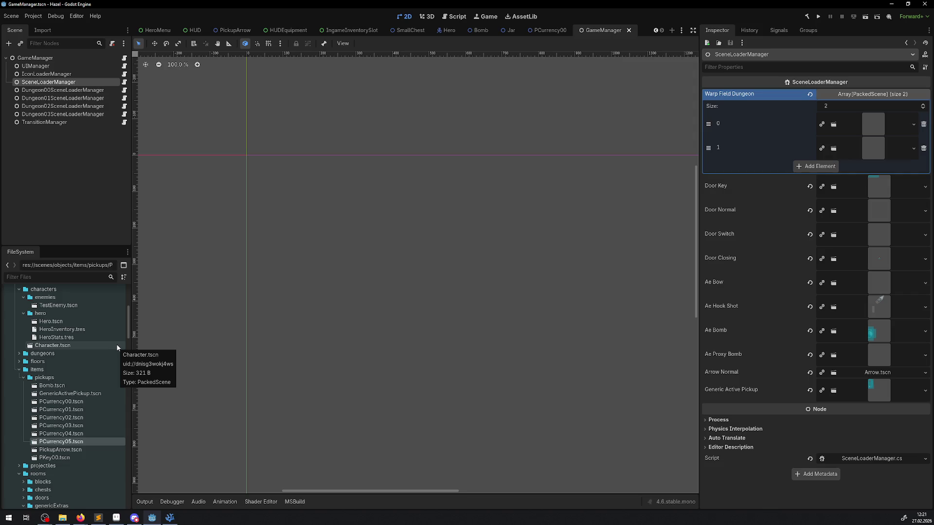
{"action": "scroll", "coordinate": [413, 146], "scroll_direction": "up", "scroll_amount": 2}
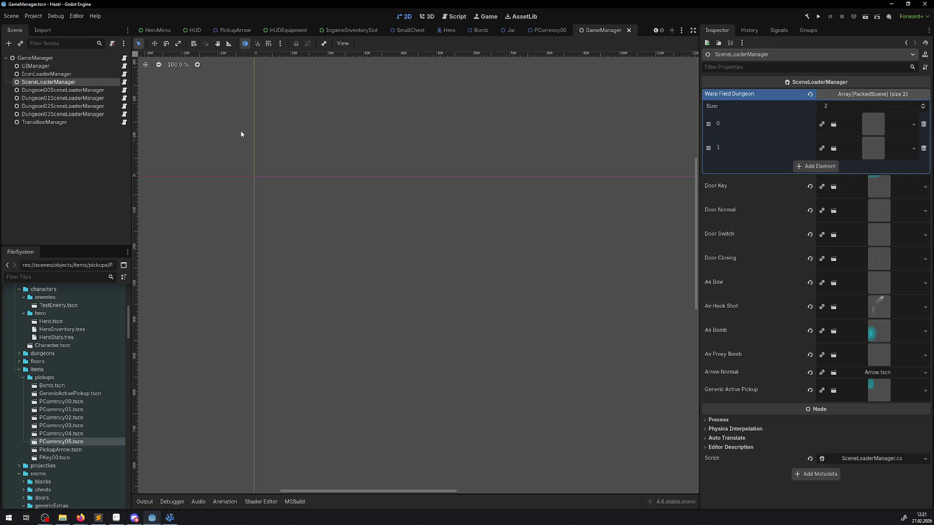
{"action": "scroll", "coordinate": [252, 186], "scroll_direction": "up", "scroll_amount": 2}
{"action": "scroll", "coordinate": [273, 176], "scroll_direction": "up", "scroll_amount": 3}
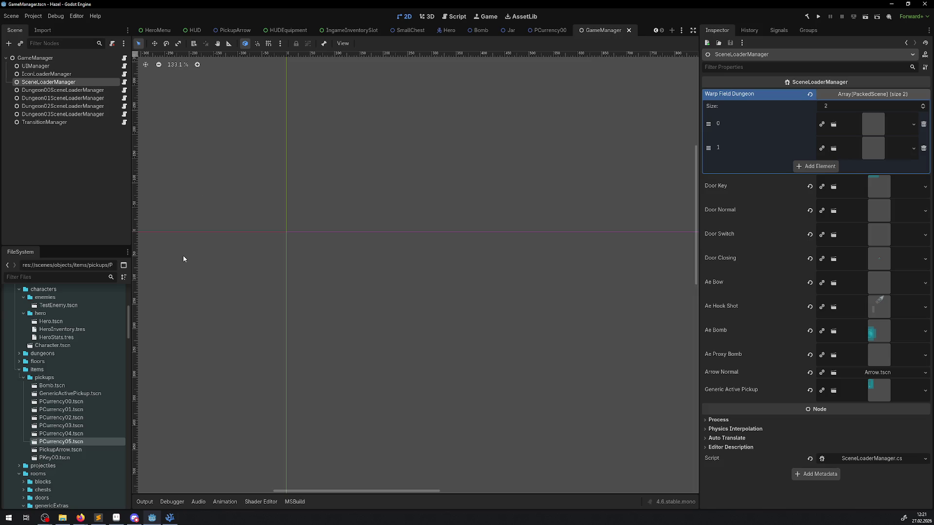
Step: Duplicate the exported GenericActivePickup declaration in SceneLoaderManager.cs
{"action": "left_click", "coordinate": [170, 518]}
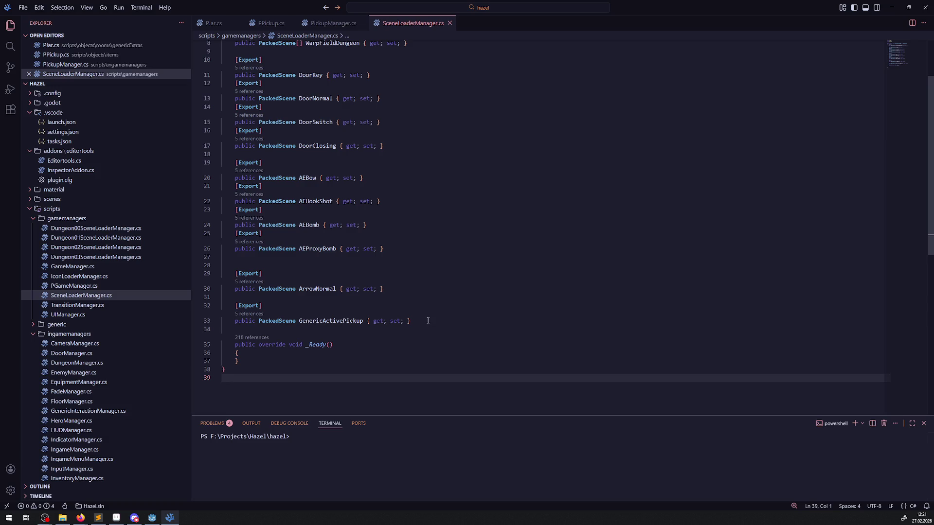
{"action": "triple_click", "coordinate": [434, 321]}
{"action": "key", "text": "ctrl+c"}
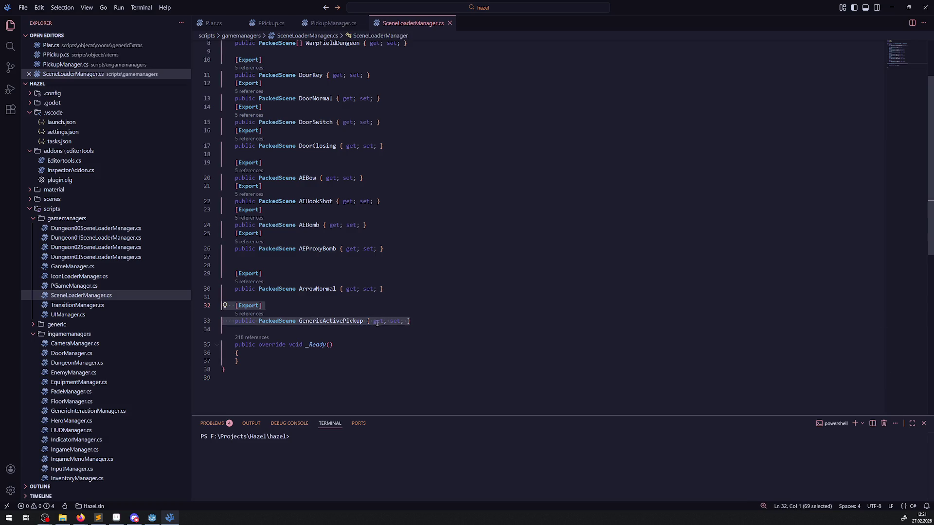
{"action": "left_click", "coordinate": [426, 326]}
{"action": "key", "text": "Return"}
{"action": "key", "text": "ctrl+v"}
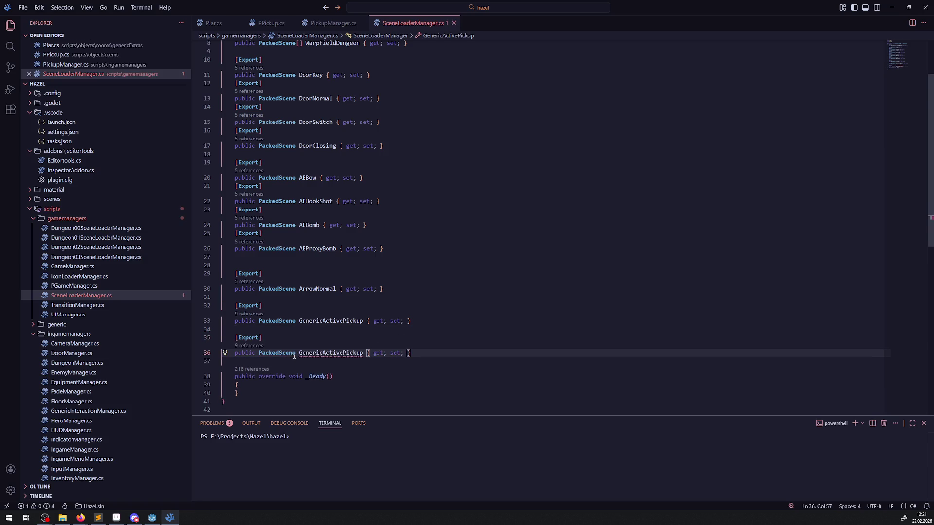
Step: Turn the copy into an exported PackedScene[] ItemPickups property and save the file
{"action": "left_click", "coordinate": [296, 355]}
{"action": "type", "text": "[]"}
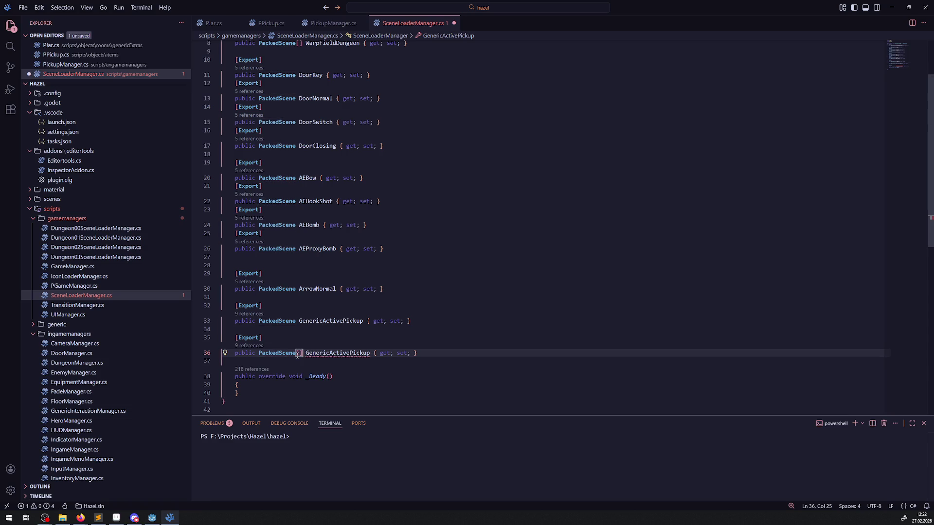
{"action": "double_click", "coordinate": [329, 355]}
{"action": "key", "text": "BackSpace"}
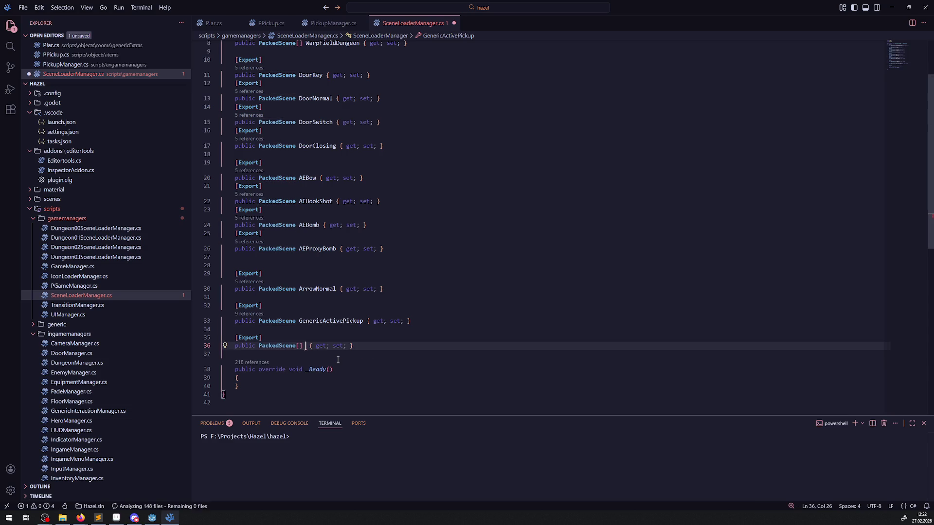
{"action": "type", "text": "ItemPickups"}
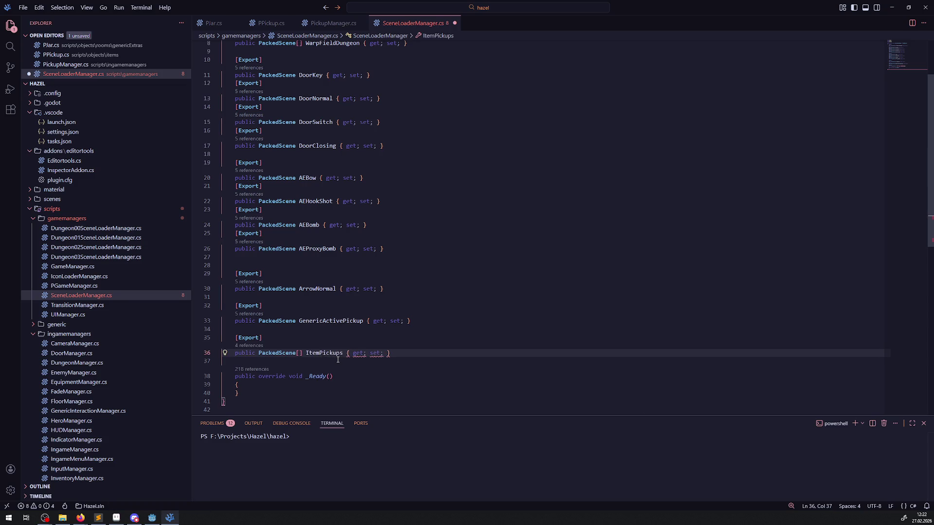
{"action": "key", "text": "ctrl+s"}
{"action": "scroll", "coordinate": [347, 326], "scroll_direction": "down", "scroll_amount": 2}
{"action": "left_click", "coordinate": [347, 325]}
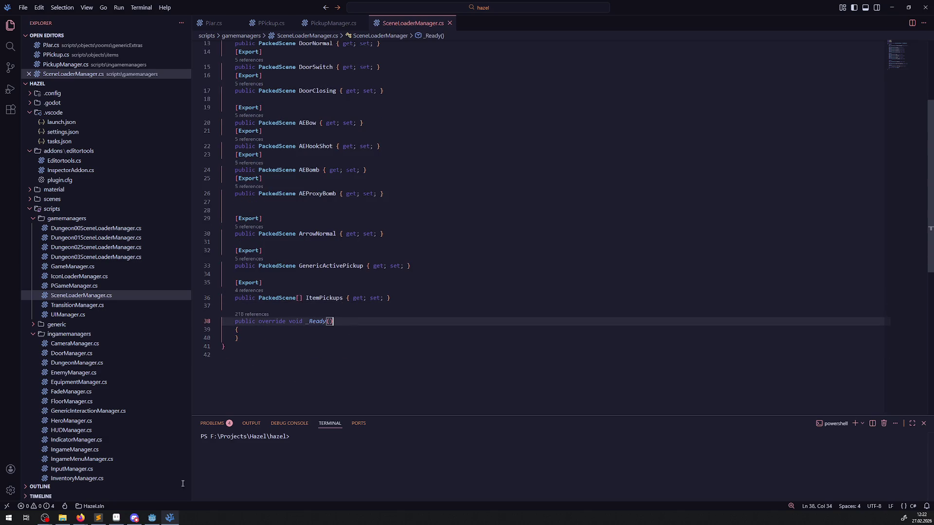
{"action": "left_click", "coordinate": [152, 517]}
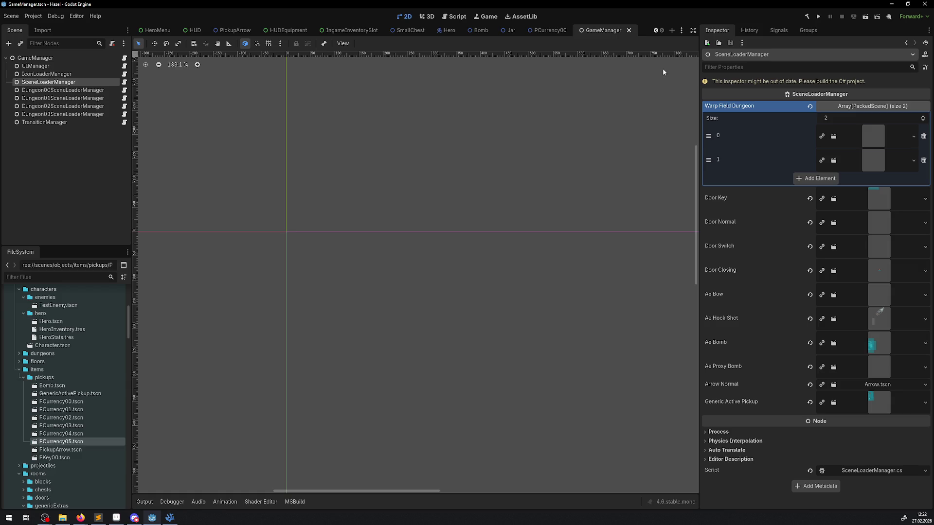
Step: Rebuild the C# project, then drag Bomb.tscn into the new Item Pickups array
{"action": "left_click", "coordinate": [807, 16]}
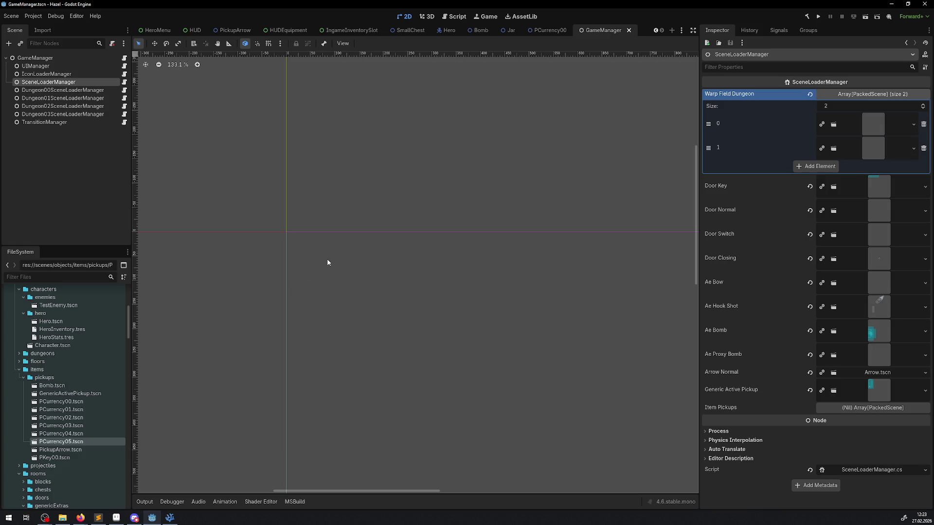
{"action": "left_click_drag", "start_coordinate": [302, 208], "coordinate": [341, 265]}
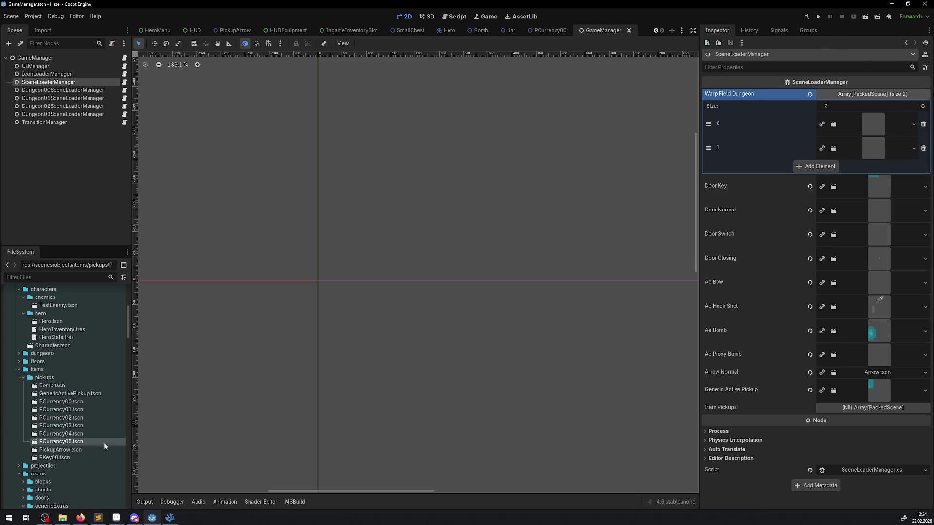
{"action": "mouse_move", "coordinate": [52, 385]}
{"action": "left_mouse_down"}
{"action": "mouse_move", "coordinate": [874, 424]}
{"action": "mouse_move", "coordinate": [871, 410]}
{"action": "left_mouse_up"}
Step: Fill Item Pickups with Bomb, PCurrency00–05 and PickupArrow scenes
{"action": "left_click", "coordinate": [70, 401]}
{"action": "mouse_move", "coordinate": [70, 401]}
{"action": "left_mouse_down"}
{"action": "mouse_move", "coordinate": [819, 419]}
{"action": "mouse_move", "coordinate": [821, 410]}
{"action": "left_mouse_up"}
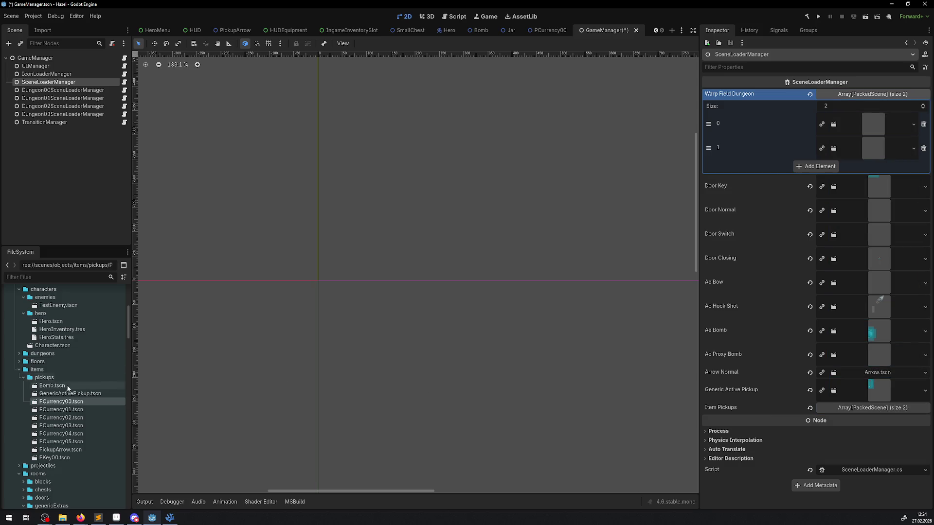
{"action": "mouse_move", "coordinate": [69, 414]}
{"action": "left_mouse_down"}
{"action": "mouse_move", "coordinate": [899, 440]}
{"action": "mouse_move", "coordinate": [895, 409]}
{"action": "left_mouse_up"}
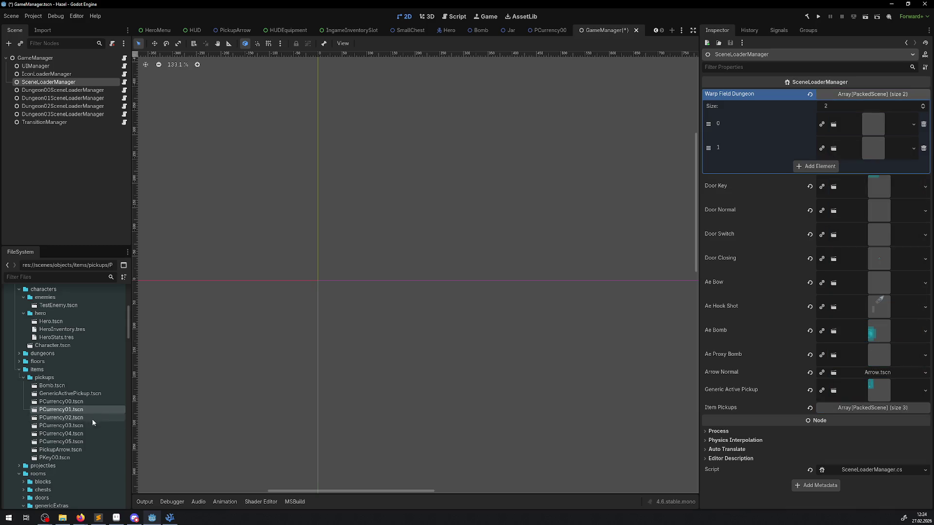
{"action": "mouse_move", "coordinate": [72, 418]}
{"action": "left_mouse_down"}
{"action": "mouse_move", "coordinate": [886, 450]}
{"action": "mouse_move", "coordinate": [907, 411]}
{"action": "mouse_move", "coordinate": [806, 416]}
{"action": "left_mouse_up"}
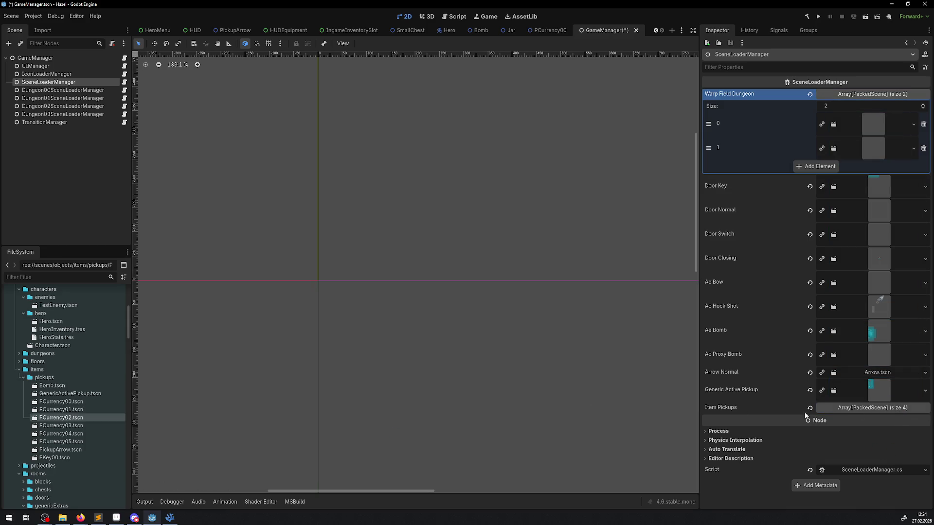
{"action": "mouse_move", "coordinate": [61, 426]}
{"action": "left_mouse_down"}
{"action": "mouse_move", "coordinate": [863, 455]}
{"action": "mouse_move", "coordinate": [854, 411]}
{"action": "left_mouse_up"}
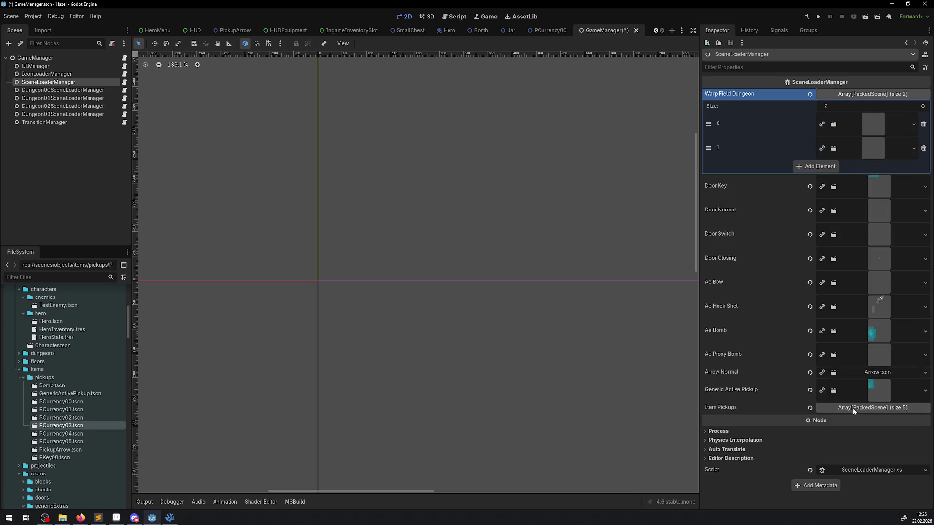
{"action": "mouse_move", "coordinate": [61, 434]}
{"action": "left_mouse_down"}
{"action": "mouse_move", "coordinate": [822, 433]}
{"action": "mouse_move", "coordinate": [879, 413]}
{"action": "left_mouse_up"}
{"action": "mouse_move", "coordinate": [61, 442]}
{"action": "left_mouse_down"}
{"action": "mouse_move", "coordinate": [931, 433]}
{"action": "mouse_move", "coordinate": [895, 408]}
{"action": "left_mouse_up"}
{"action": "mouse_move", "coordinate": [61, 450]}
{"action": "left_mouse_down"}
{"action": "mouse_move", "coordinate": [317, 462]}
{"action": "mouse_move", "coordinate": [880, 407]}
{"action": "left_mouse_up"}
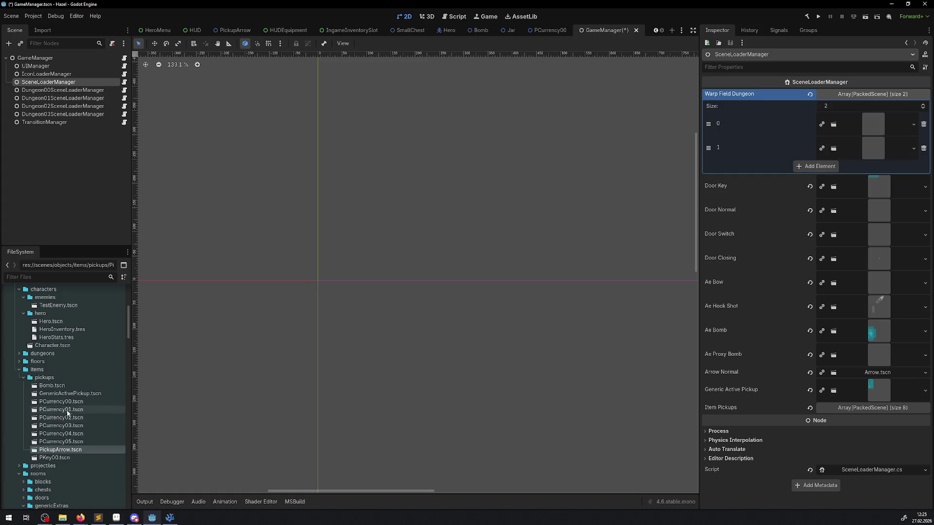
Step: Check SceneLoaderManager.cs in the code editor, then expand the Item Pickups array in Godot
{"action": "key", "text": "alt+Tab"}
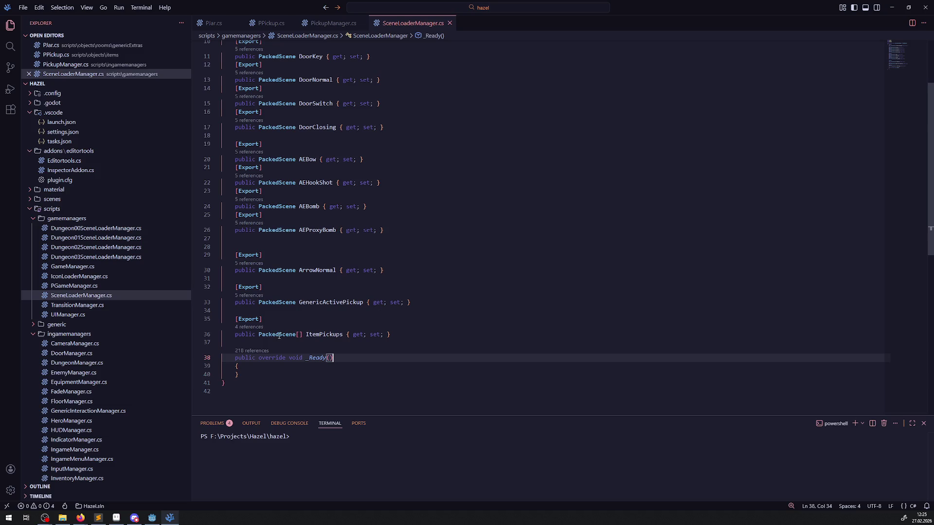
{"action": "mouse_move", "coordinate": [279, 335]}
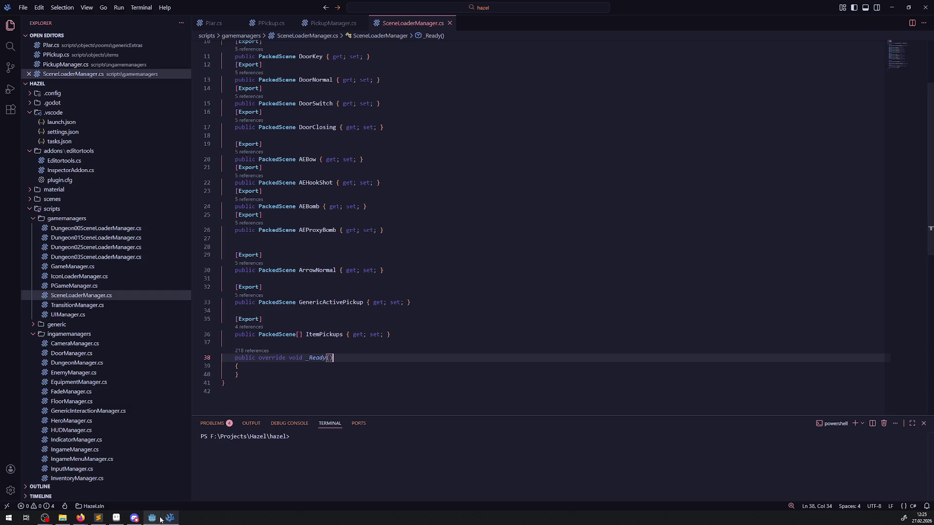
{"action": "left_click", "coordinate": [151, 518]}
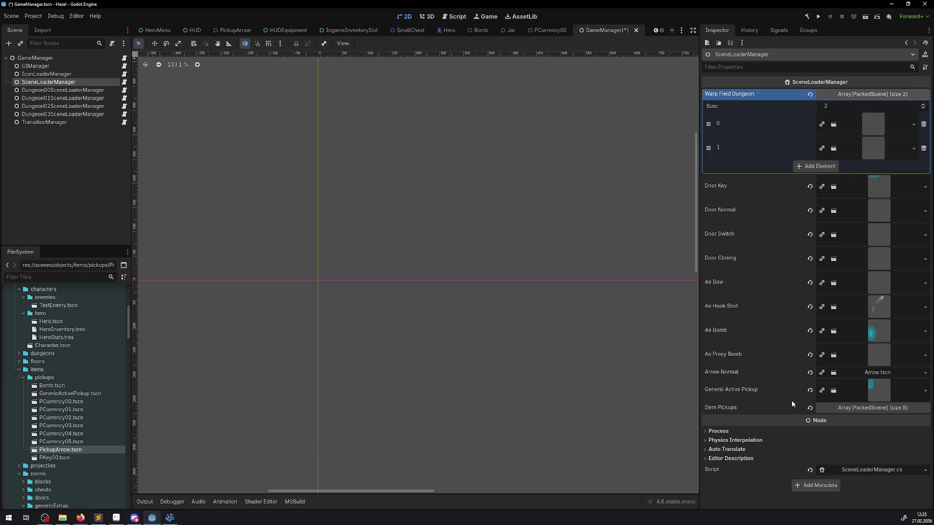
{"action": "left_click", "coordinate": [849, 408]}
Step: Review the eight Item Pickups entries' property menu and save the GameManager scene
{"action": "scroll", "coordinate": [779, 340], "scroll_direction": "down", "scroll_amount": 5}
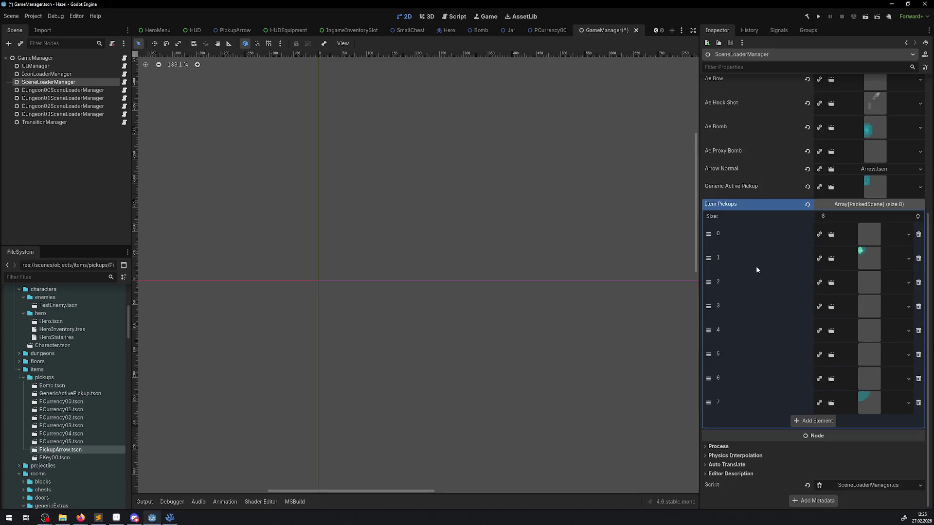
{"action": "right_click", "coordinate": [734, 208]}
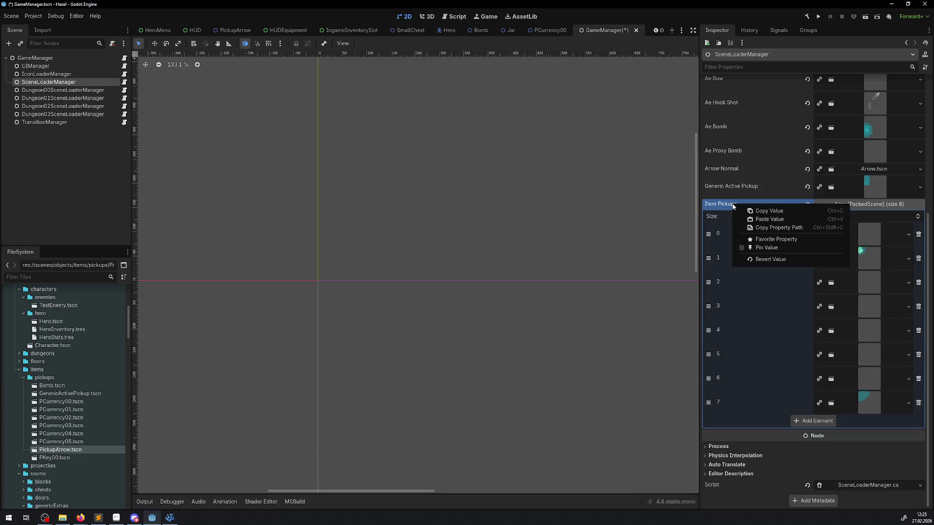
{"action": "left_click", "coordinate": [784, 212]}
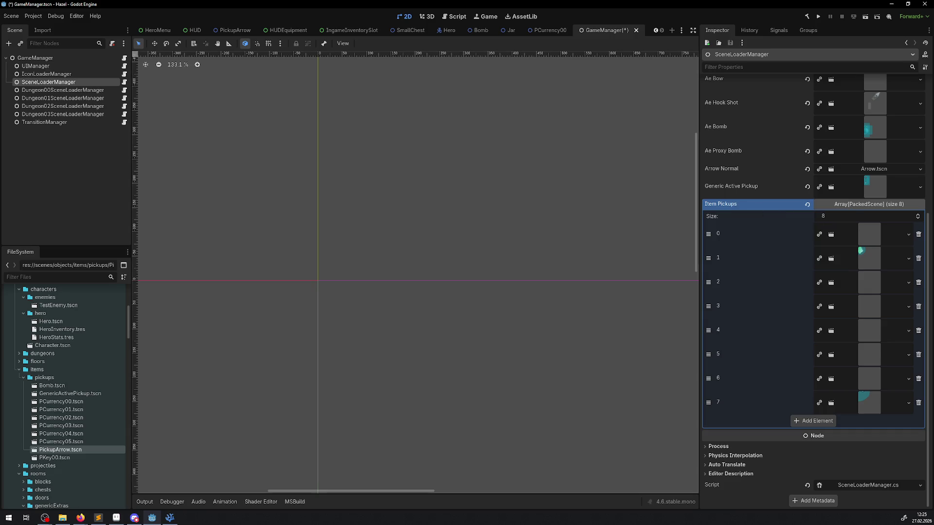
{"action": "key", "text": "alt+Tab"}
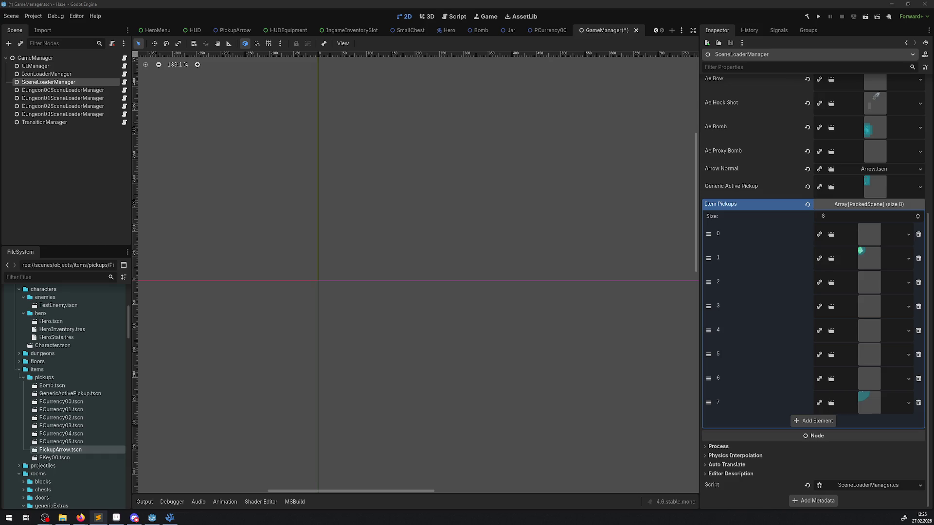
{"action": "right_click", "coordinate": [736, 208]}
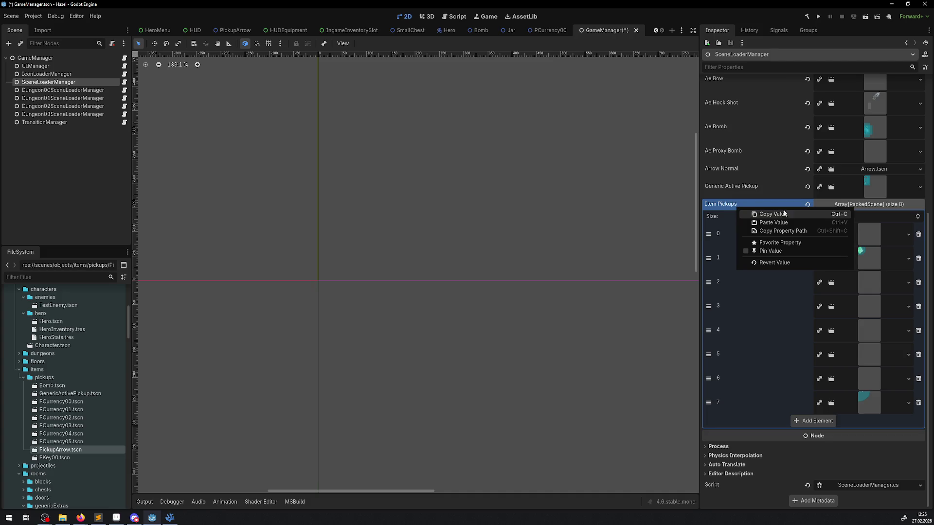
{"action": "left_click", "coordinate": [730, 207]}
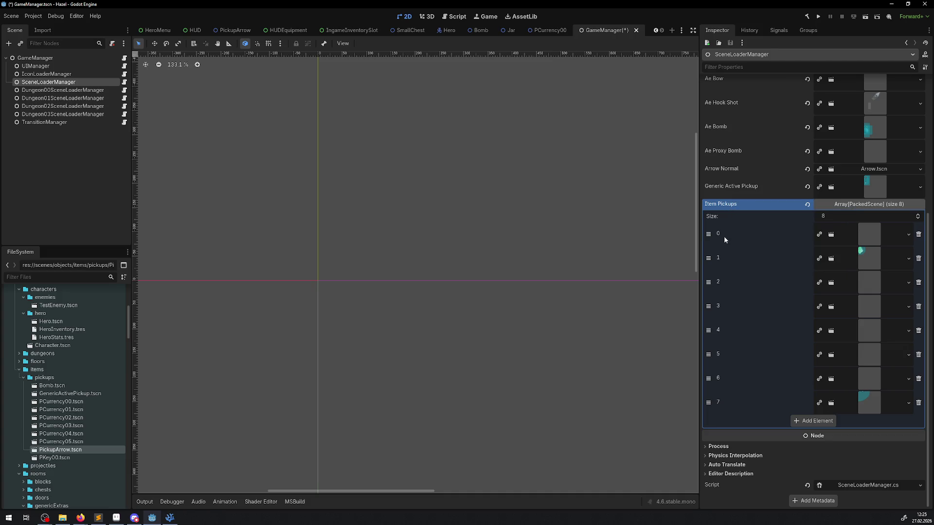
{"action": "key", "text": "ctrl+s"}
{"action": "left_click", "coordinate": [169, 518]}
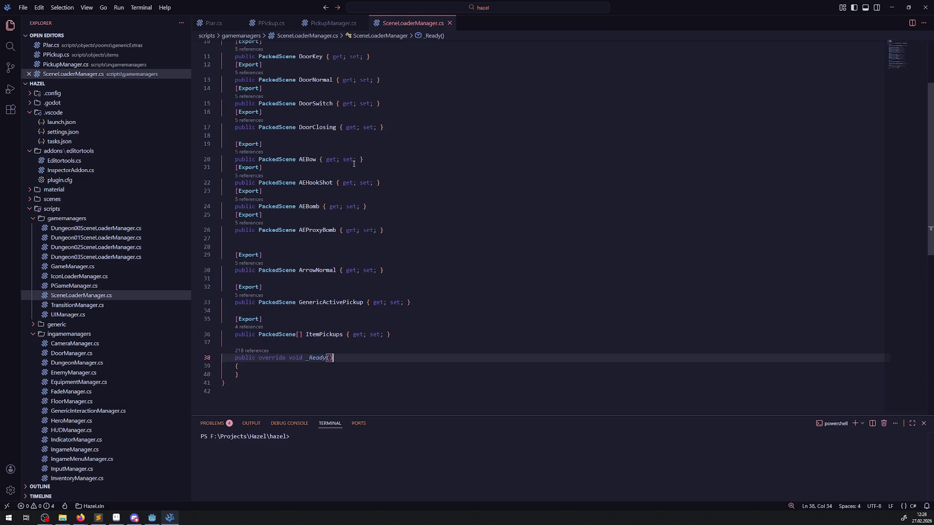
{"action": "left_click", "coordinate": [328, 26]}
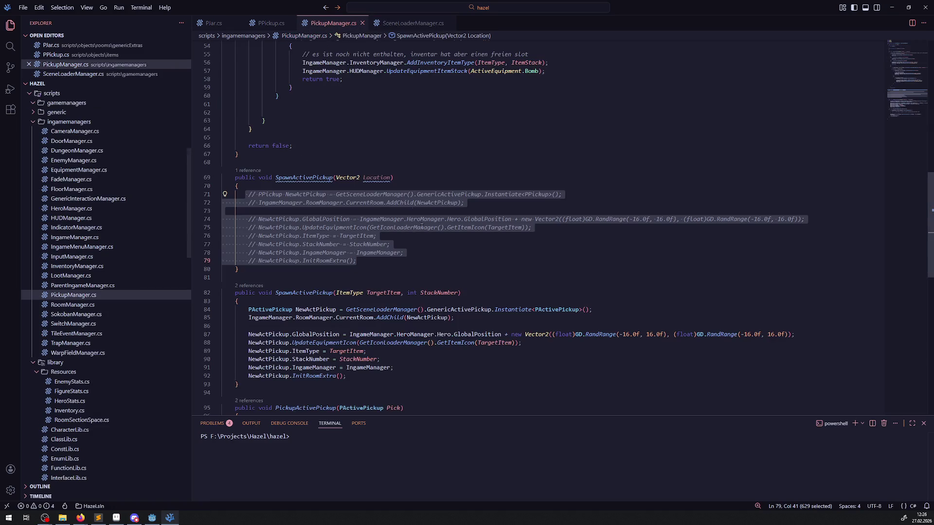
{"action": "left_click", "coordinate": [167, 518]}
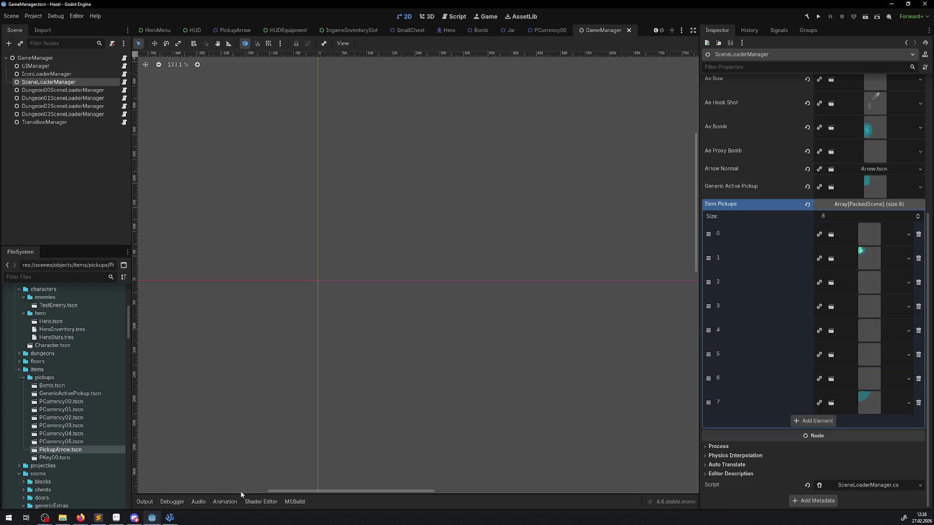
{"action": "left_click", "coordinate": [59, 459]}
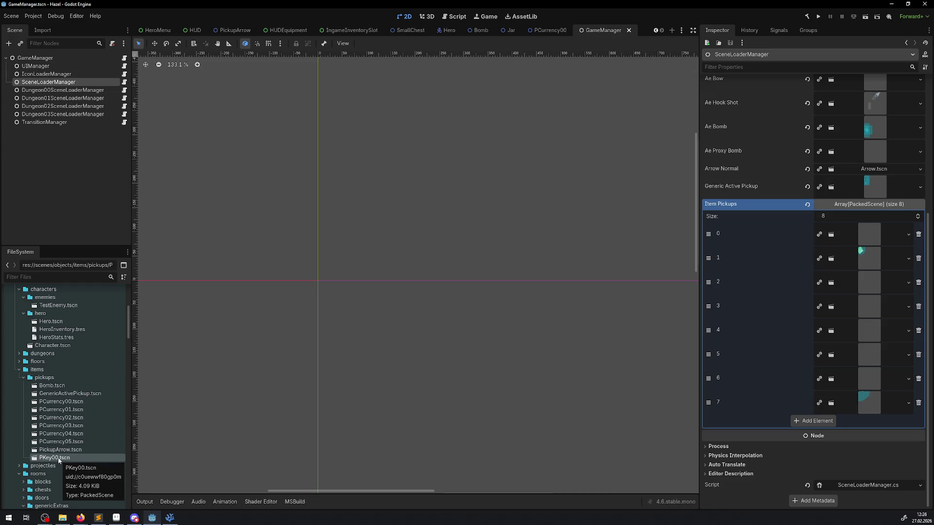
Step: Add PKey00.tscn to the Item Pickups array
{"action": "mouse_move", "coordinate": [59, 460]}
{"action": "left_mouse_down"}
{"action": "mouse_move", "coordinate": [837, 342]}
{"action": "mouse_move", "coordinate": [830, 318]}
{"action": "mouse_move", "coordinate": [813, 421]}
{"action": "mouse_move", "coordinate": [804, 406]}
{"action": "left_mouse_up"}
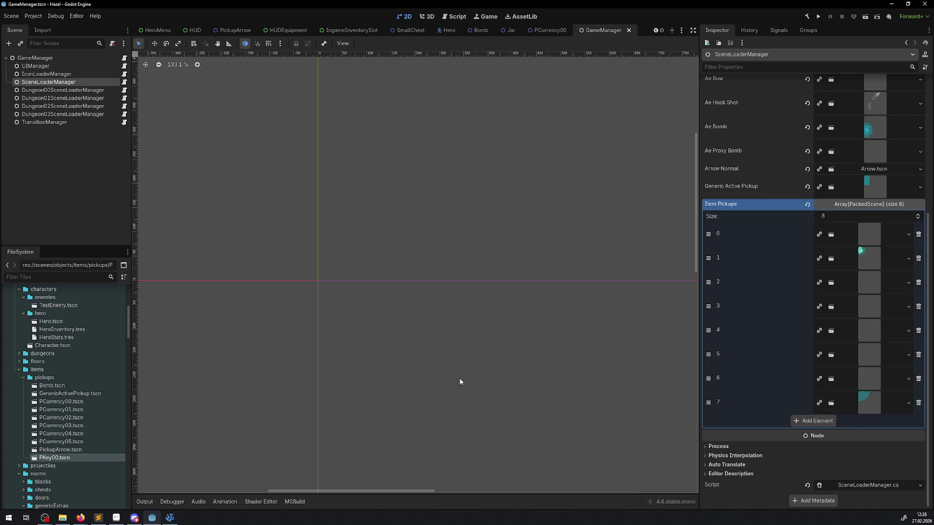
{"action": "left_click_drag", "start_coordinate": [88, 458], "coordinate": [878, 209]}
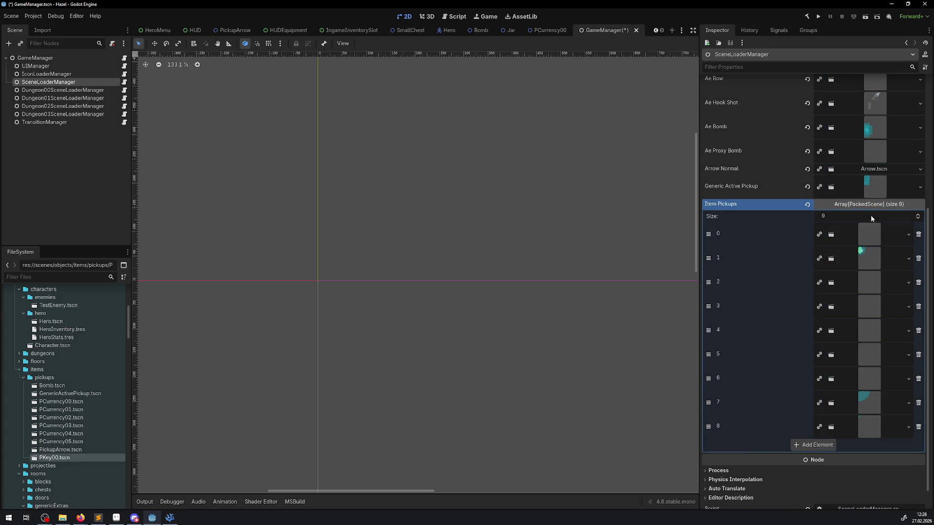
{"action": "mouse_move", "coordinate": [709, 427]}
{"action": "left_mouse_down"}
{"action": "mouse_move", "coordinate": [708, 231]}
{"action": "mouse_move", "coordinate": [717, 252]}
{"action": "mouse_move", "coordinate": [708, 378]}
{"action": "left_mouse_up"}
{"action": "key", "text": "ctrl+z"}
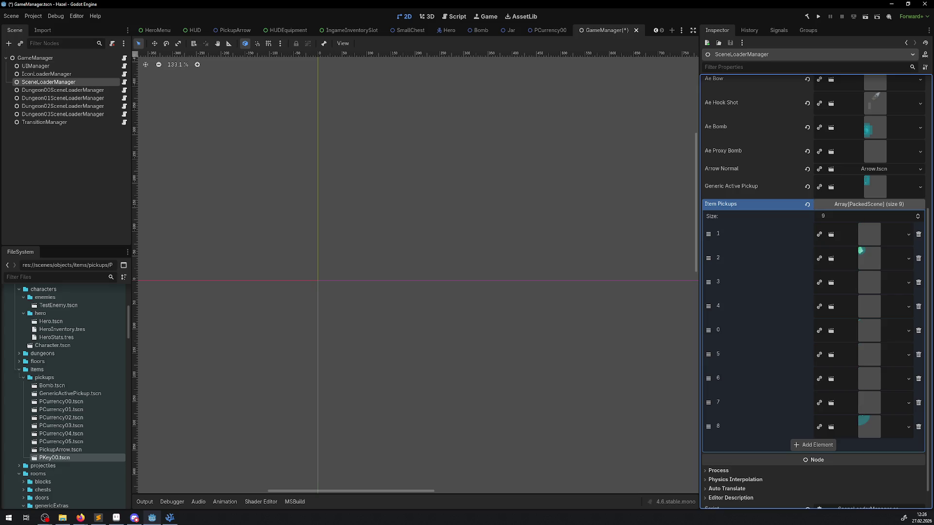
Step: Try reordering entry 0 within Item Pickups, then undo back to the original order
{"action": "left_click_drag", "start_coordinate": [708, 258], "coordinate": [708, 403]}
{"action": "left_click_drag", "start_coordinate": [708, 306], "coordinate": [708, 234]}
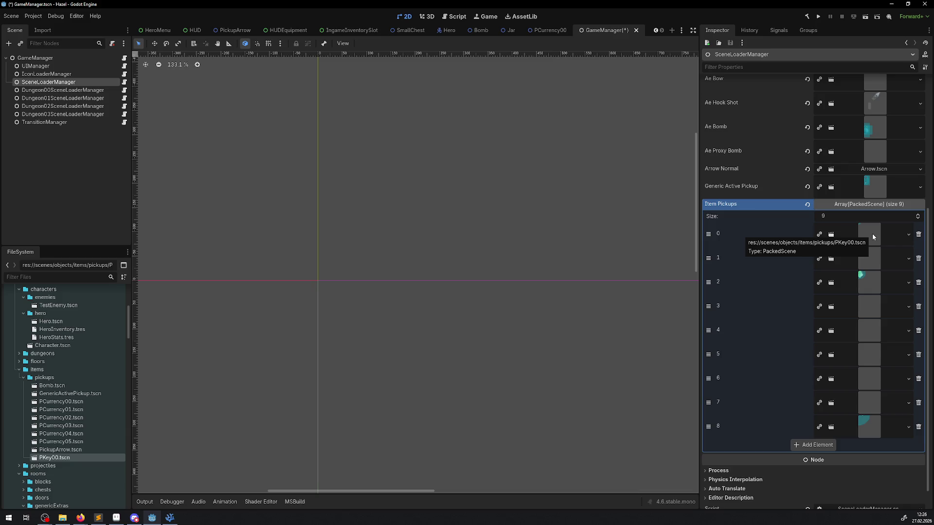
{"action": "left_click_drag", "start_coordinate": [709, 234], "coordinate": [708, 354]}
{"action": "key", "text": "ctrl+z"}
{"action": "key", "text": "ctrl+shift+z"}
{"action": "key", "text": "ctrl+shift+z"}
{"action": "key", "text": "ctrl+z"}
{"action": "key", "text": "ctrl+z"}
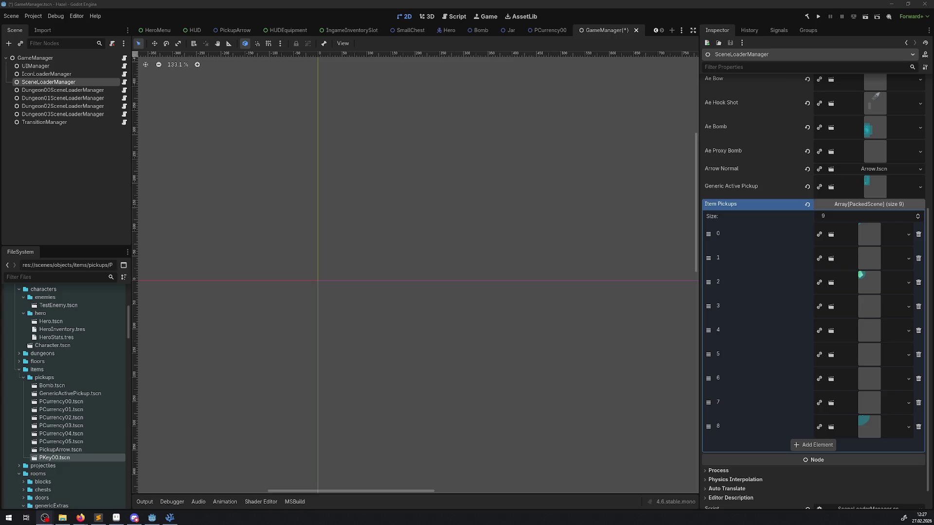
{"action": "key", "text": "alt+Tab"}
{"action": "scroll", "coordinate": [813, 243], "scroll_direction": "up", "scroll_amount": 5}
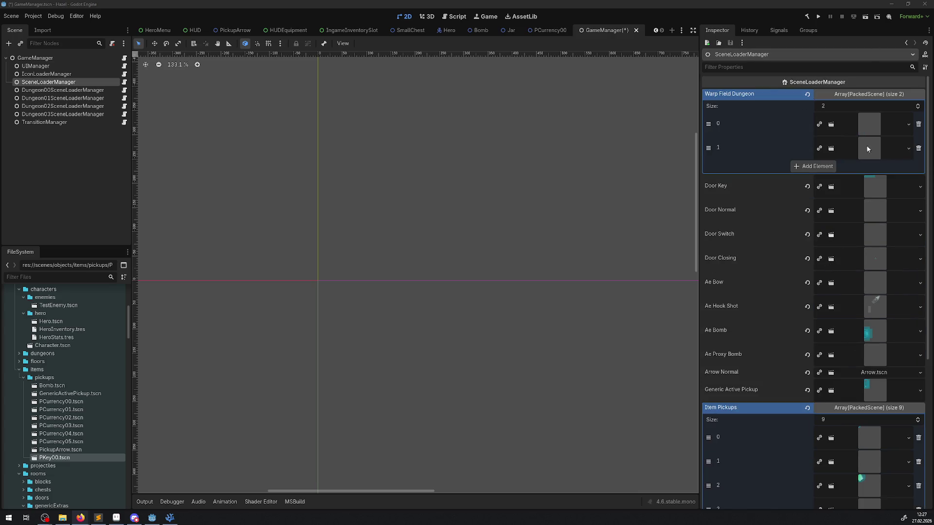
{"action": "left_click", "coordinate": [170, 517]}
{"action": "scroll", "coordinate": [389, 87], "scroll_direction": "up", "scroll_amount": 15}
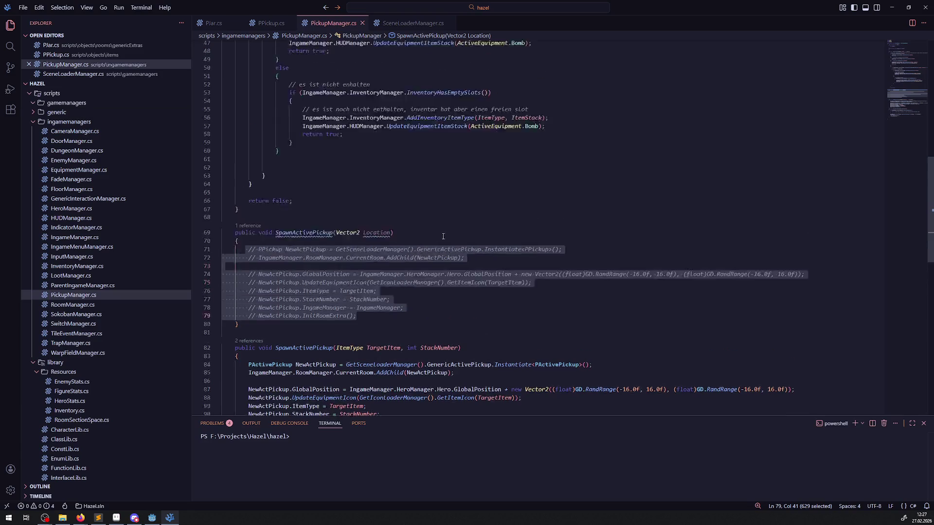
{"action": "scroll", "coordinate": [389, 87], "scroll_direction": "down", "scroll_amount": 9}
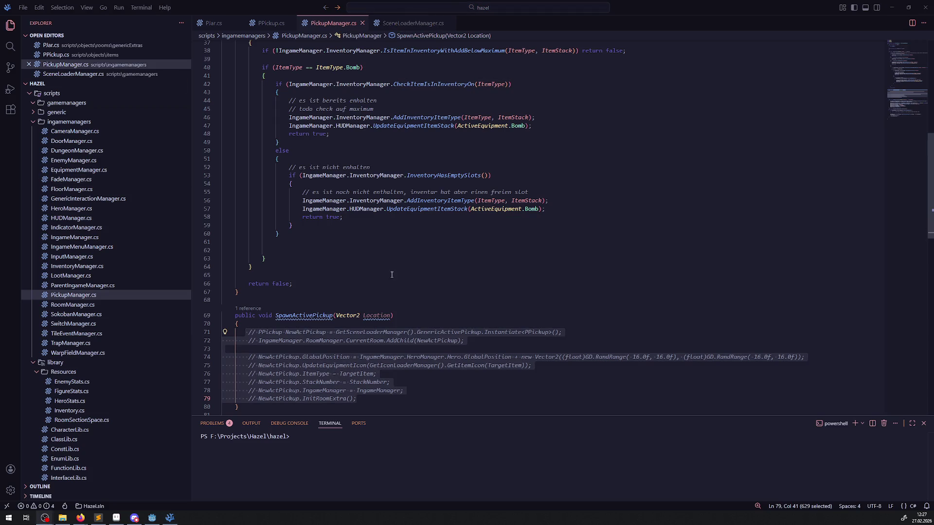
{"action": "scroll", "coordinate": [439, 216], "scroll_direction": "down", "scroll_amount": 4}
{"action": "left_click", "coordinate": [388, 228]}
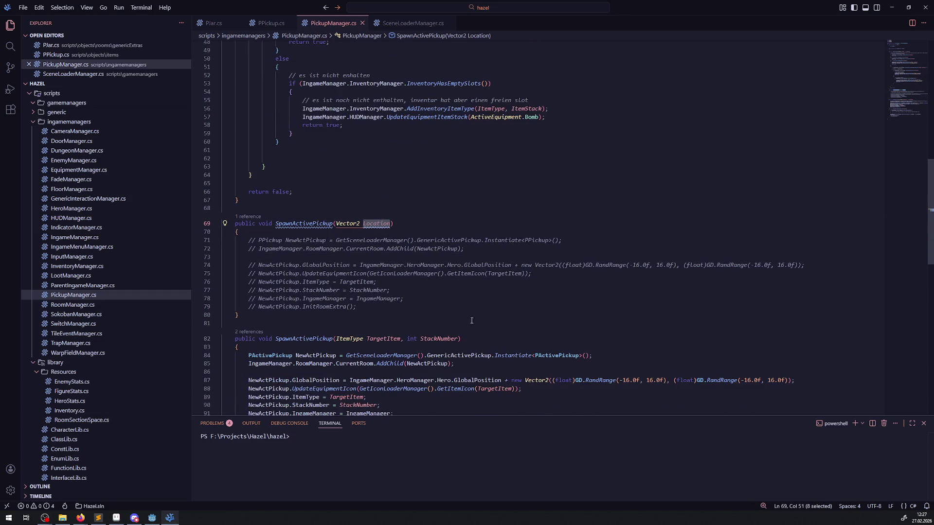
{"action": "mouse_move", "coordinate": [401, 305]}
{"action": "left_mouse_down"}
{"action": "mouse_move", "coordinate": [312, 254]}
{"action": "mouse_move", "coordinate": [255, 240]}
{"action": "left_mouse_up"}
{"action": "key", "text": "Escape"}
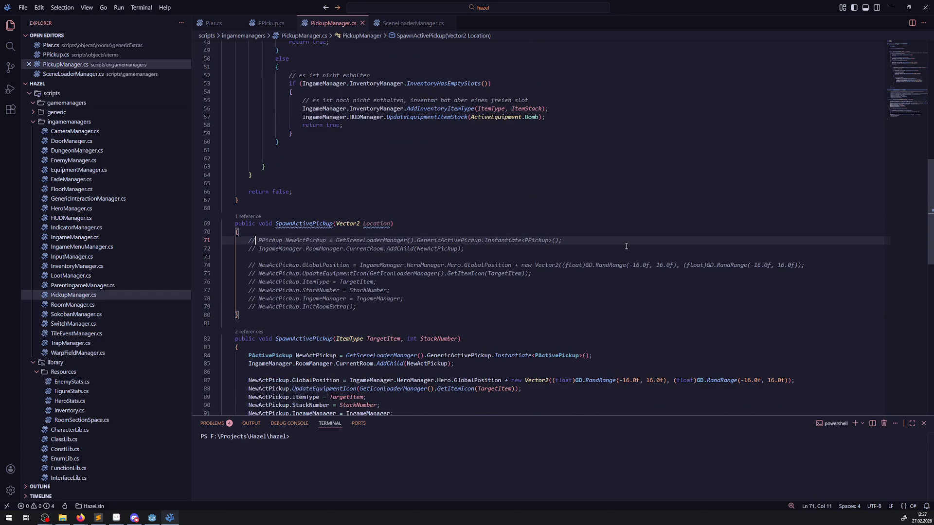
{"action": "left_click", "coordinate": [442, 237]}
{"action": "left_click", "coordinate": [414, 232]}
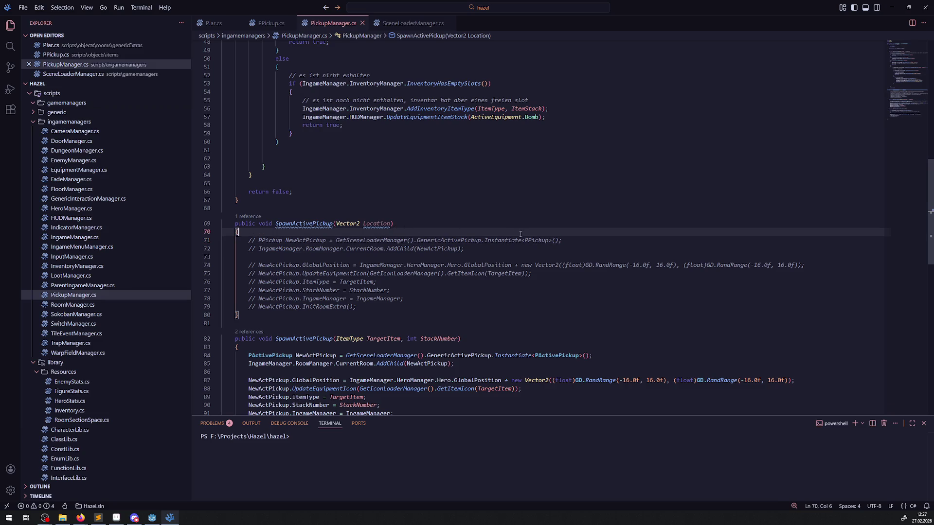
{"action": "left_click", "coordinate": [397, 21]}
{"action": "key", "text": "alt+Tab"}
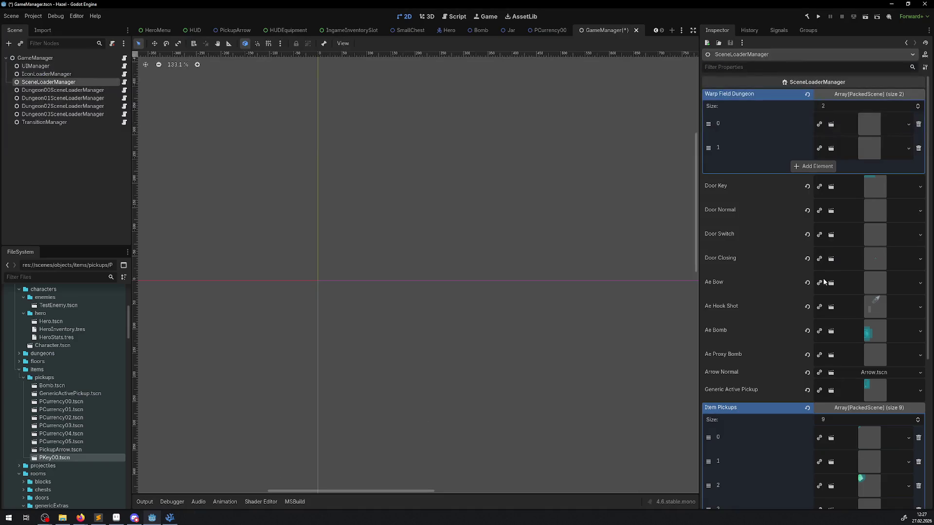
Step: Scroll to the nine Item Pickups entries, then reopen PickupManager.cs in VS Code
{"action": "scroll", "coordinate": [798, 378], "scroll_direction": "down", "scroll_amount": 5}
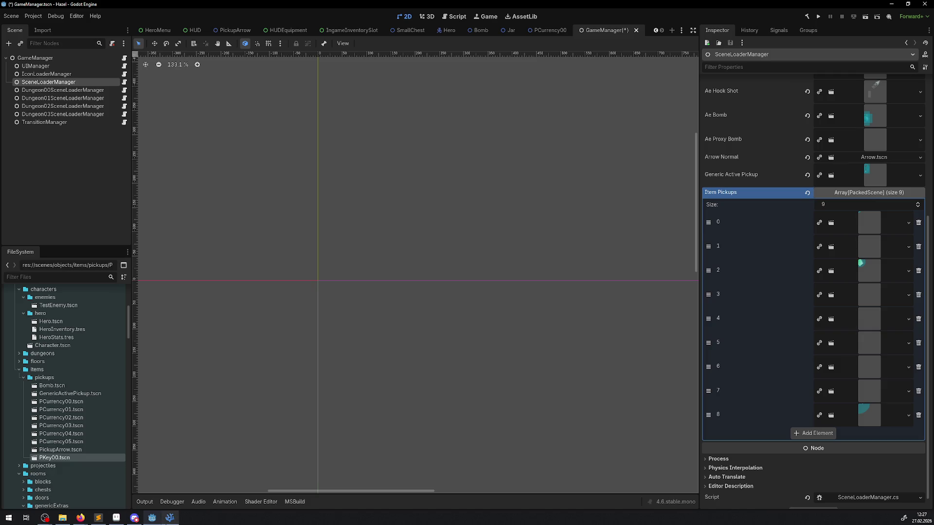
{"action": "left_click", "coordinate": [170, 518]}
{"action": "left_click", "coordinate": [336, 24]}
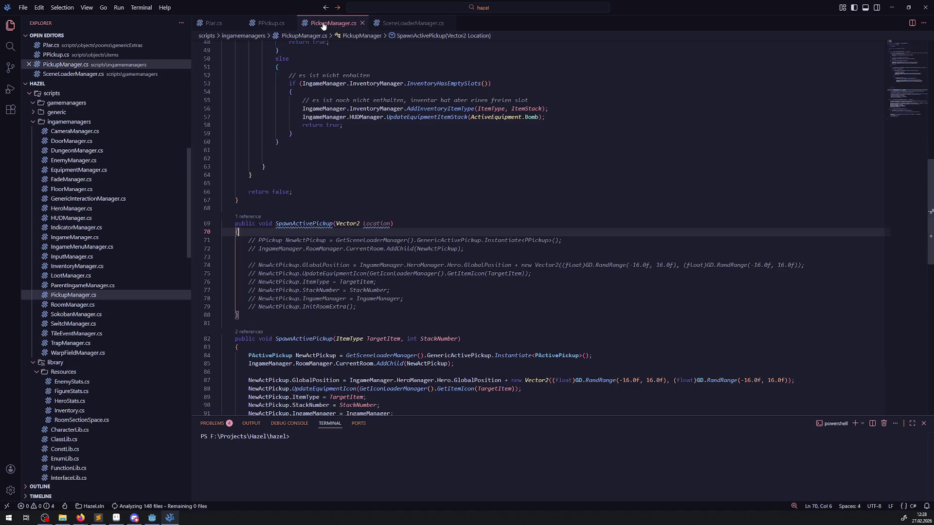
Step: Uncomment the pickup instantiation and AddChild lines 71–72 and save
{"action": "left_click", "coordinate": [255, 240]}
{"action": "key", "text": "BackSpace"}
{"action": "key", "text": "BackSpace"}
{"action": "left_click", "coordinate": [247, 248]}
{"action": "key", "text": "Delete"}
{"action": "key", "text": "Delete"}
{"action": "key", "text": "Delete"}
{"action": "key", "text": "ctrl+s"}
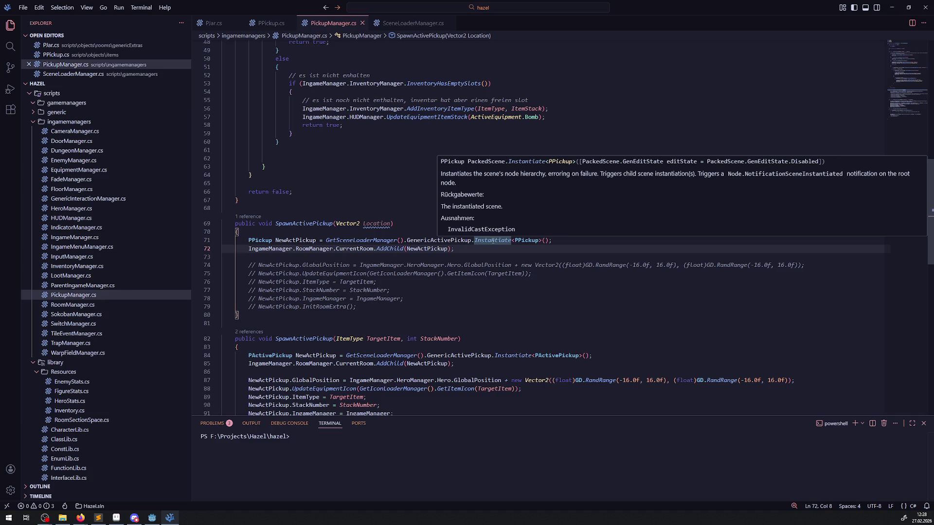
Step: Replace GenericActivePickup with ItemPickups[1] in the Instantiate call and save
{"action": "double_click", "coordinate": [441, 240]}
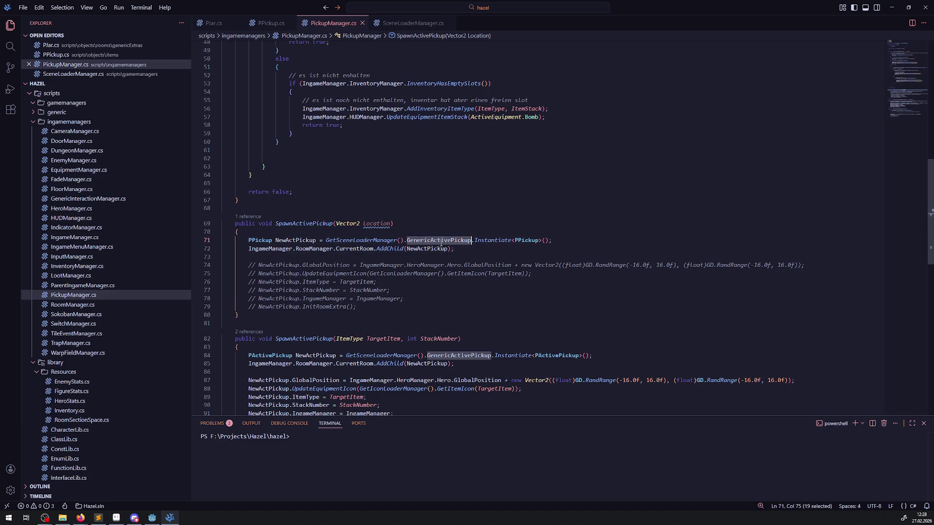
{"action": "key", "text": "Delete"}
{"action": "key", "text": "Delete"}
{"action": "key", "text": "ctrl+space"}
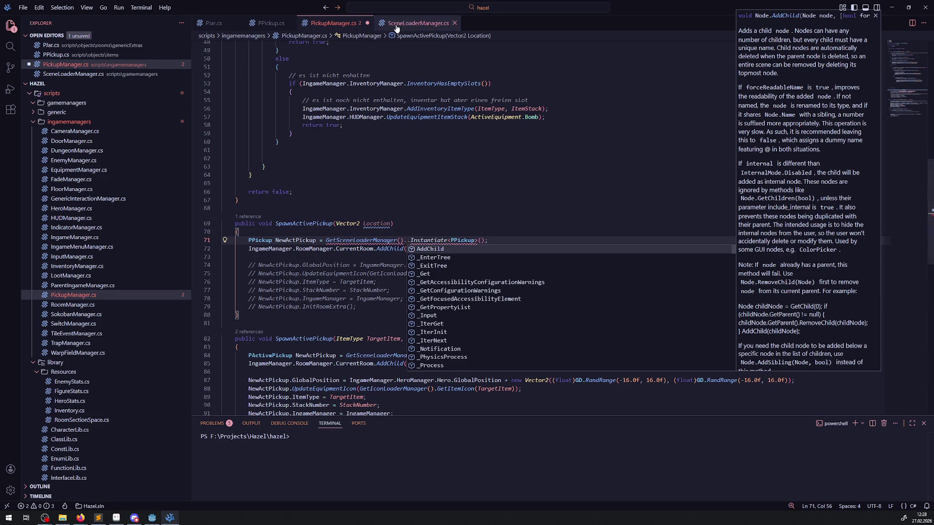
{"action": "left_click", "coordinate": [413, 23]}
{"action": "double_click", "coordinate": [324, 335]}
{"action": "key", "text": "ctrl+c"}
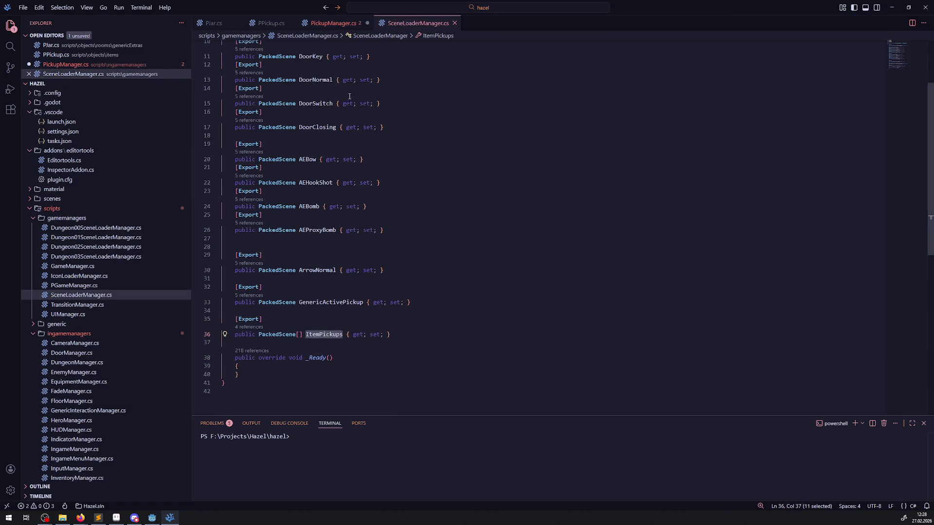
{"action": "left_click", "coordinate": [343, 22]}
{"action": "key", "text": "ctrl+v"}
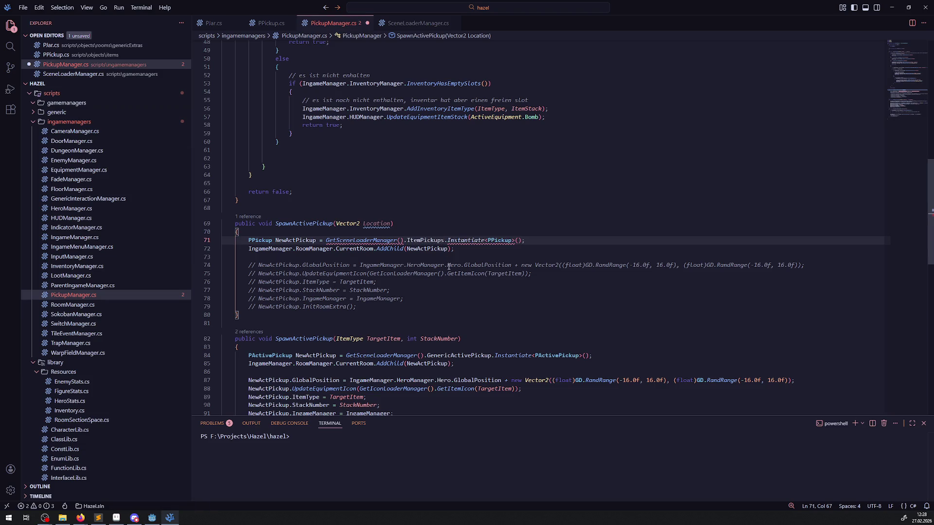
{"action": "type", "text": "[1"}
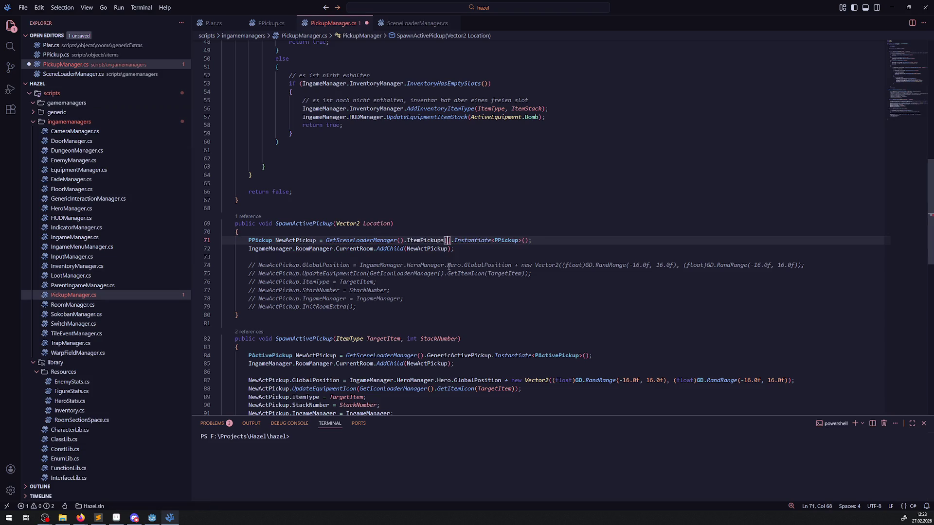
{"action": "key", "text": "ctrl+s"}
{"action": "left_click", "coordinate": [460, 197]}
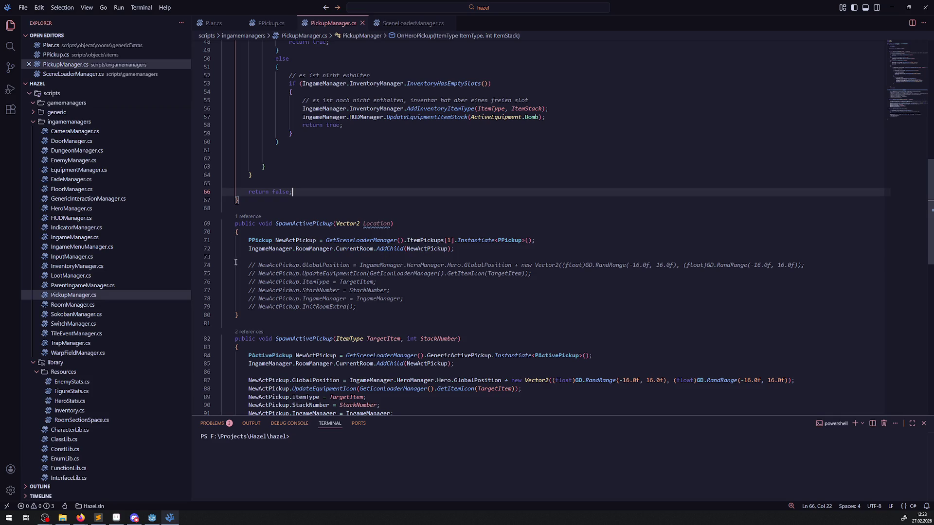
{"action": "left_click_drag", "start_coordinate": [247, 265], "coordinate": [256, 307]}
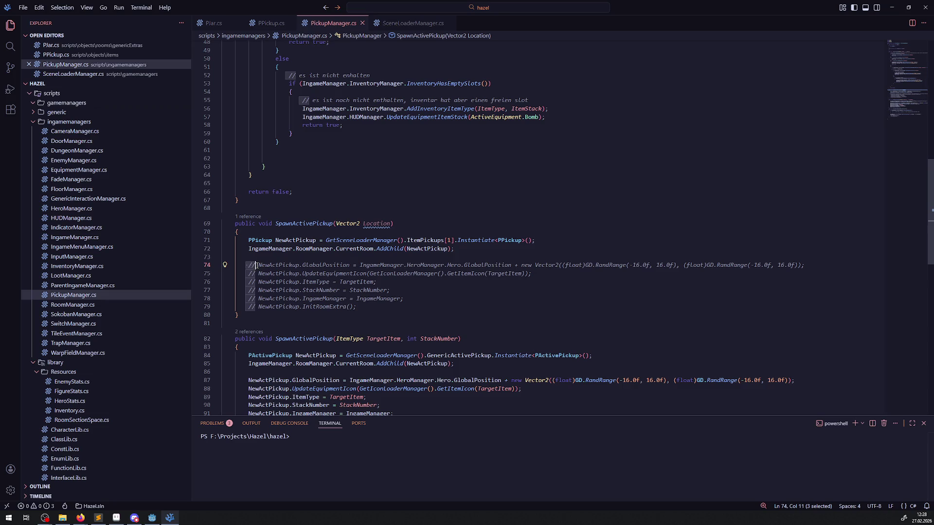
Step: Add 'NewActPickup.Position = Location;' after the AddChild line
{"action": "left_click", "coordinate": [282, 259]}
{"action": "key", "text": "Return"}
{"action": "key", "text": "Up"}
{"action": "double_click", "coordinate": [295, 241]}
{"action": "key", "text": "ctrl+c"}
{"action": "left_click", "coordinate": [288, 257]}
{"action": "key", "text": "ctrl+v"}
{"action": "type", "text": ".Position "}
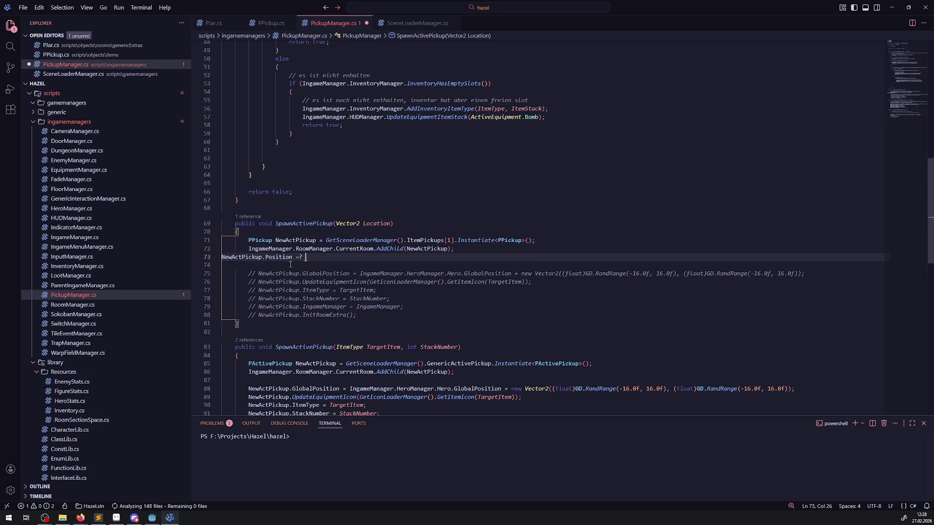
{"action": "type", "text": "= Location;"}
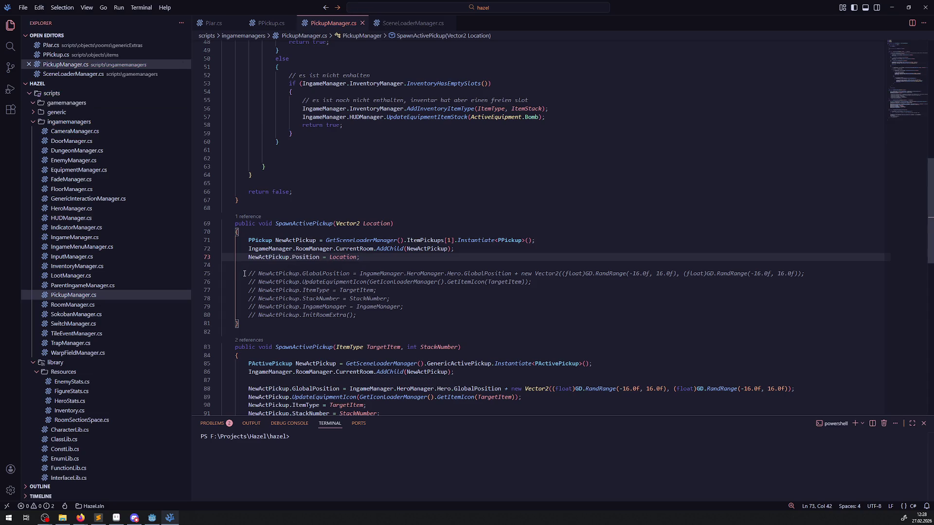
Step: Delete the old commented setup lines, uncomment InitRoomExtra and save
{"action": "left_click_drag", "start_coordinate": [244, 273], "coordinate": [422, 306]}
{"action": "key", "text": "BackSpace"}
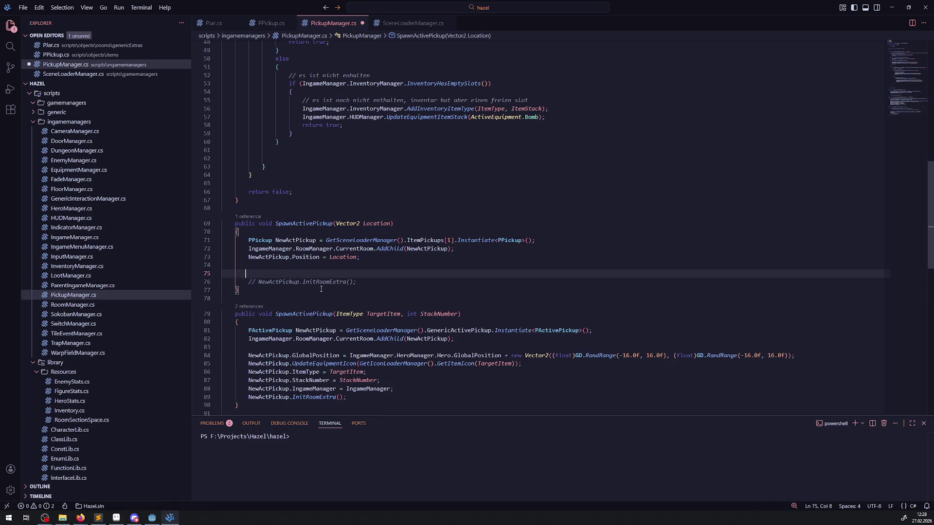
{"action": "key", "text": "BackSpace"}
{"action": "key", "text": "BackSpace"}
{"action": "left_click", "coordinate": [423, 263]}
{"action": "key", "text": "ctrl+slash"}
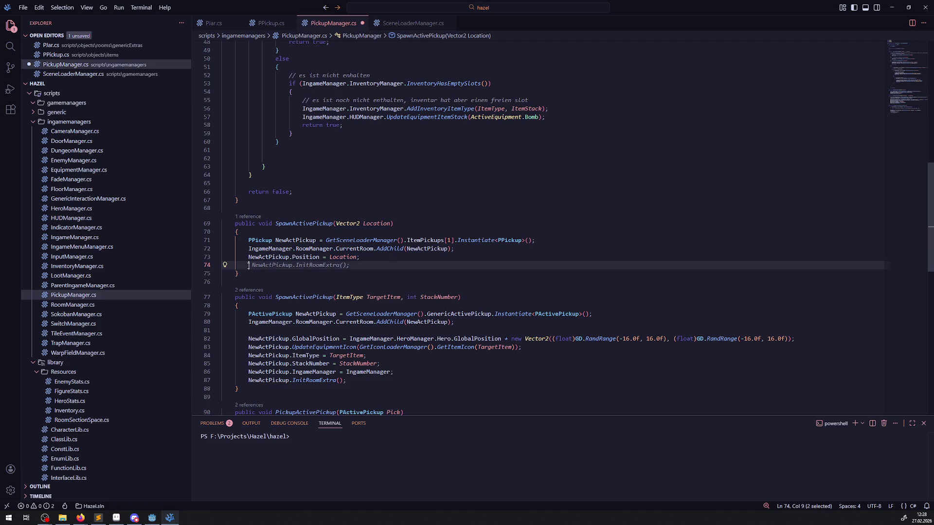
{"action": "key", "text": "ctrl+s"}
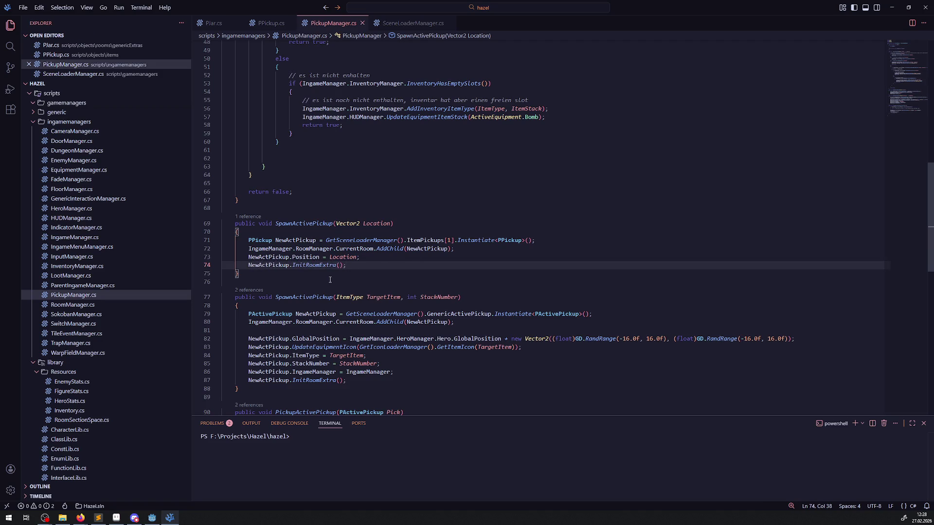
{"action": "left_click", "coordinate": [332, 265]}
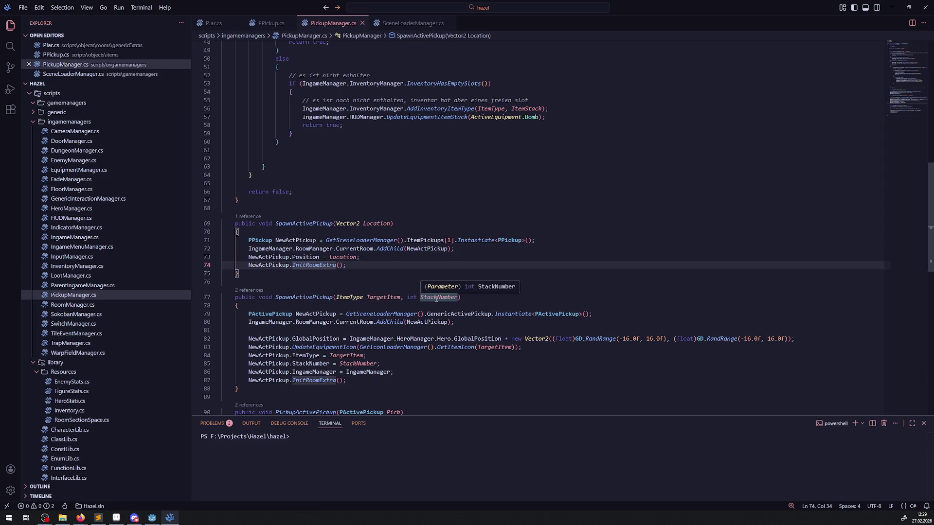
Step: Add a '// todo' comment inside the Vector2 spawn method and save
{"action": "double_click", "coordinate": [315, 223]}
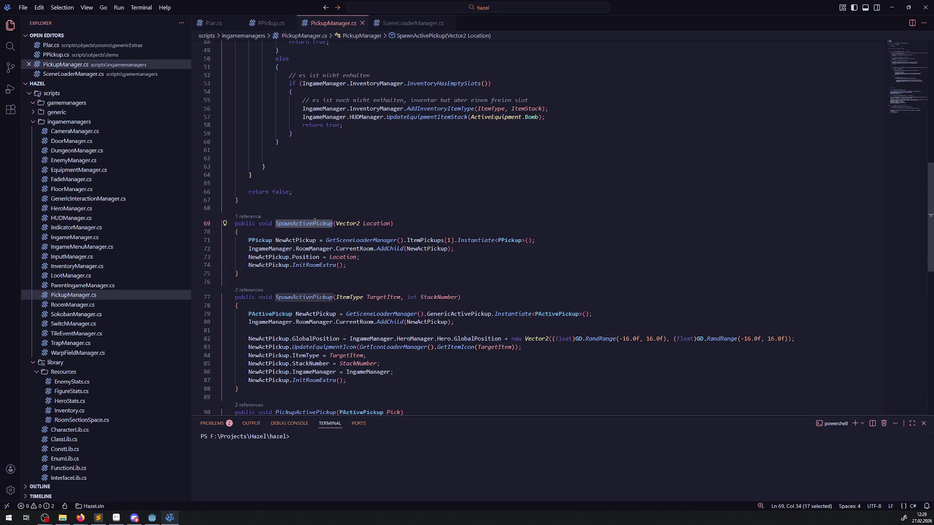
{"action": "left_click", "coordinate": [311, 231]}
{"action": "key", "text": "Return"}
{"action": "type", "text": "/"}
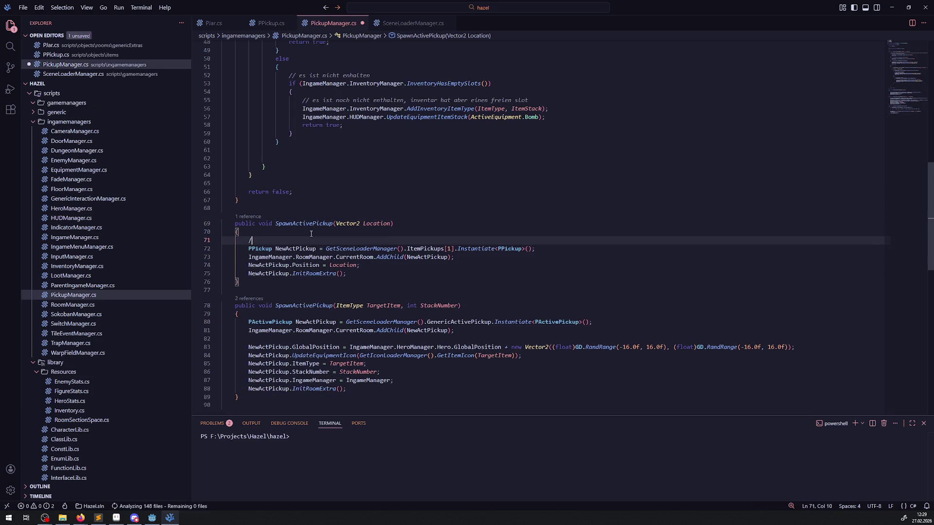
{"action": "type", "text": "/ todo"}
{"action": "key", "text": "ctrl+s"}
Step: Rename SpawnActivePickup(Vector2) to SpawnItemPickup
{"action": "double_click", "coordinate": [304, 224]}
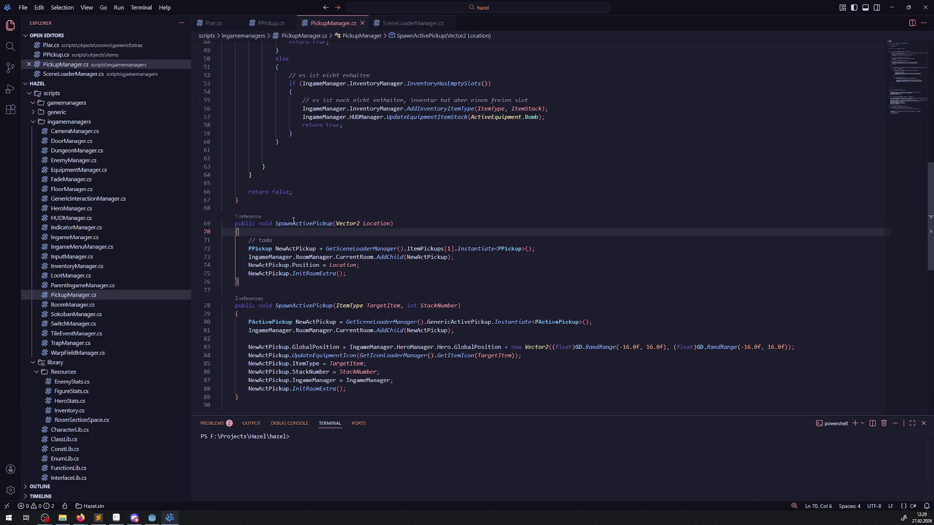
{"action": "left_click_drag", "start_coordinate": [293, 223], "coordinate": [312, 223]}
{"action": "type", "text": "Item"}
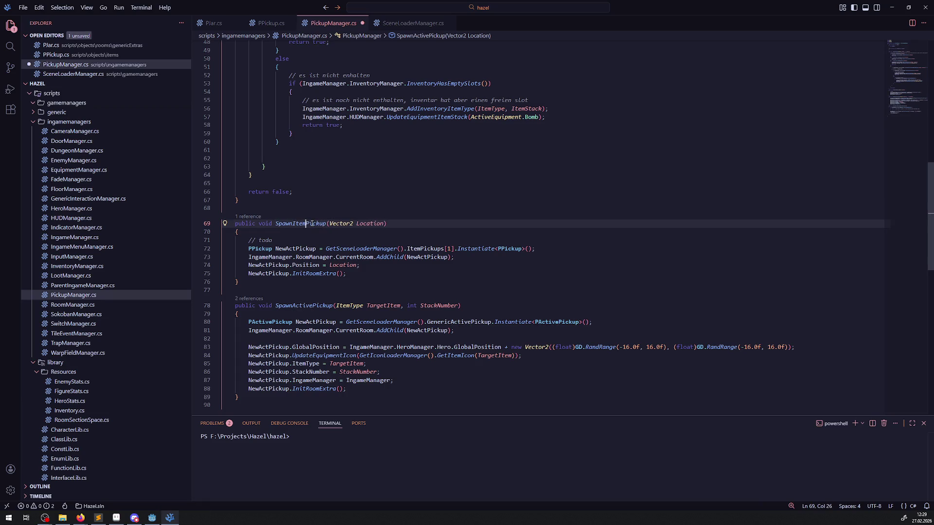
{"action": "double_click", "coordinate": [312, 223]}
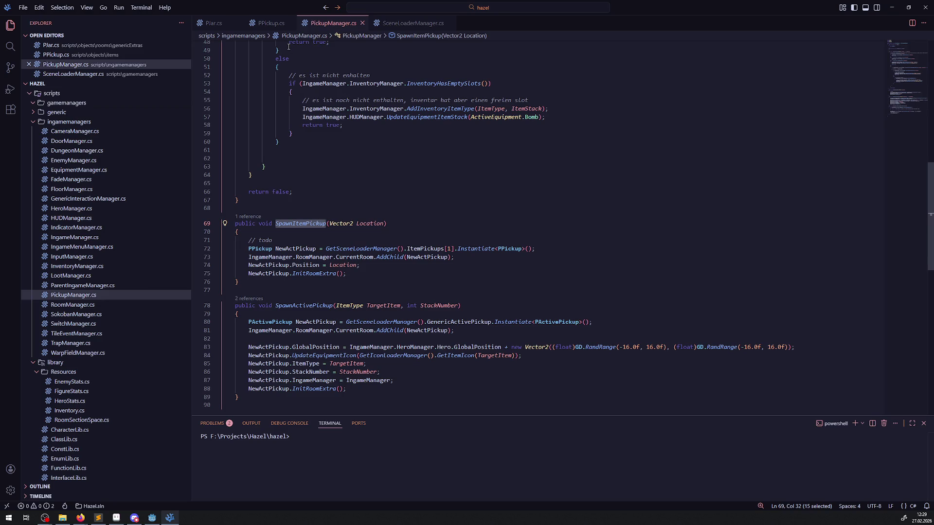
Step: Remove the stray blank lines before the closing braces on lines 61–62
{"action": "left_click", "coordinate": [265, 157]}
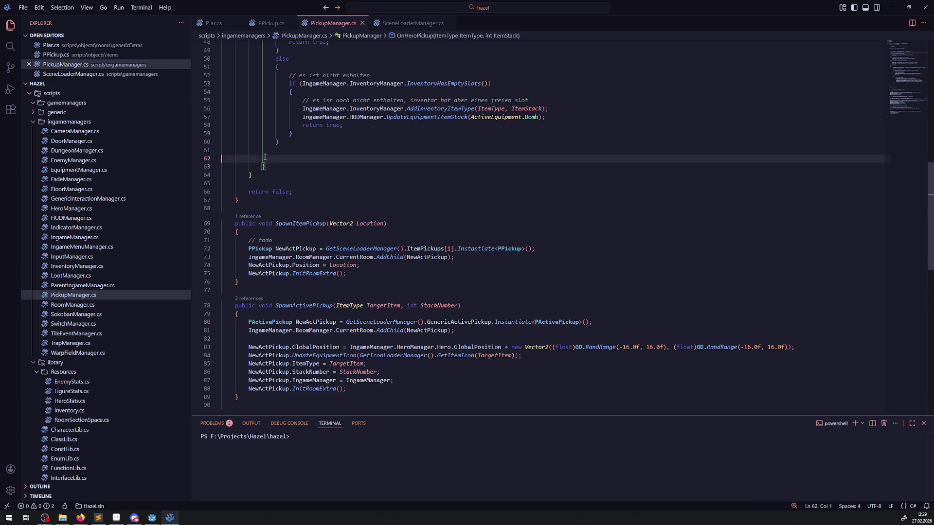
{"action": "key", "text": "BackSpace"}
{"action": "key", "text": "BackSpace"}
{"action": "left_click", "coordinate": [318, 152]}
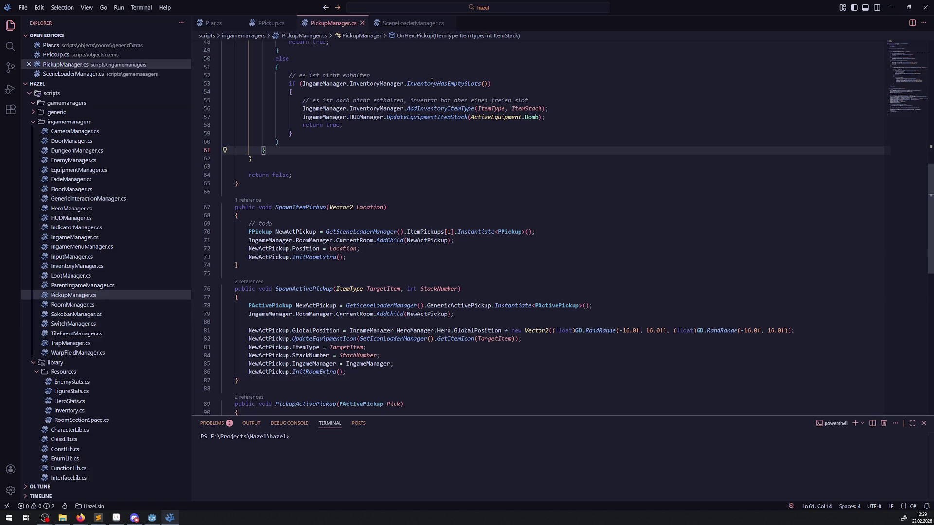
{"action": "left_click", "coordinate": [214, 23]}
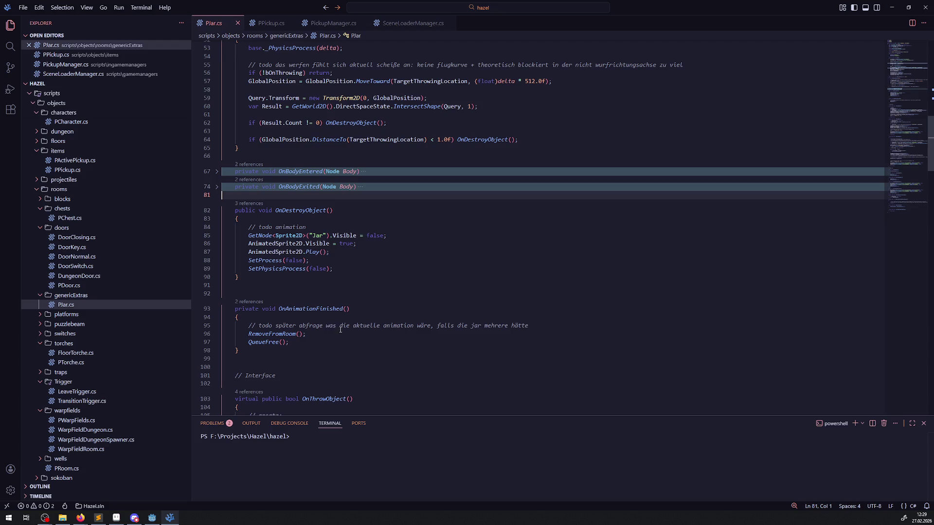
Step: Paste SpawnItemPickup into OnAnimationFinished as a commented-out line
{"action": "left_click", "coordinate": [319, 342]}
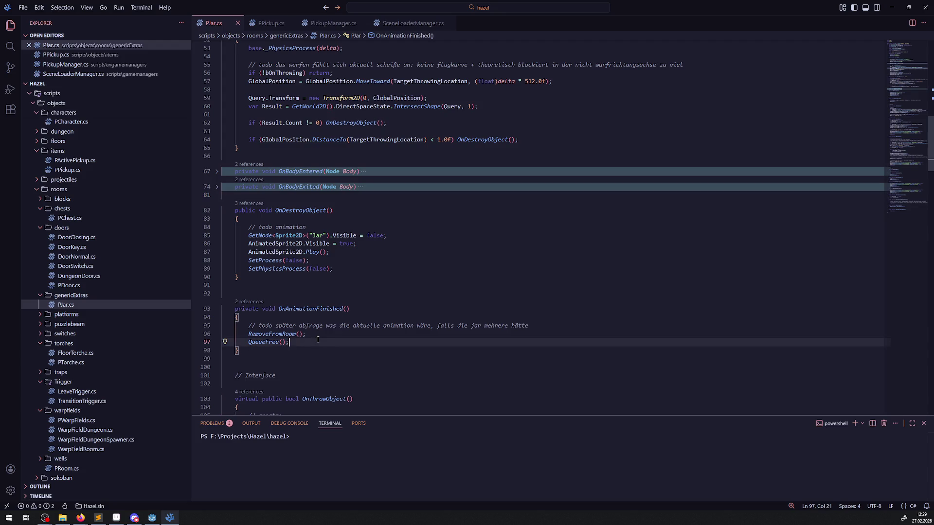
{"action": "left_click", "coordinate": [335, 317]}
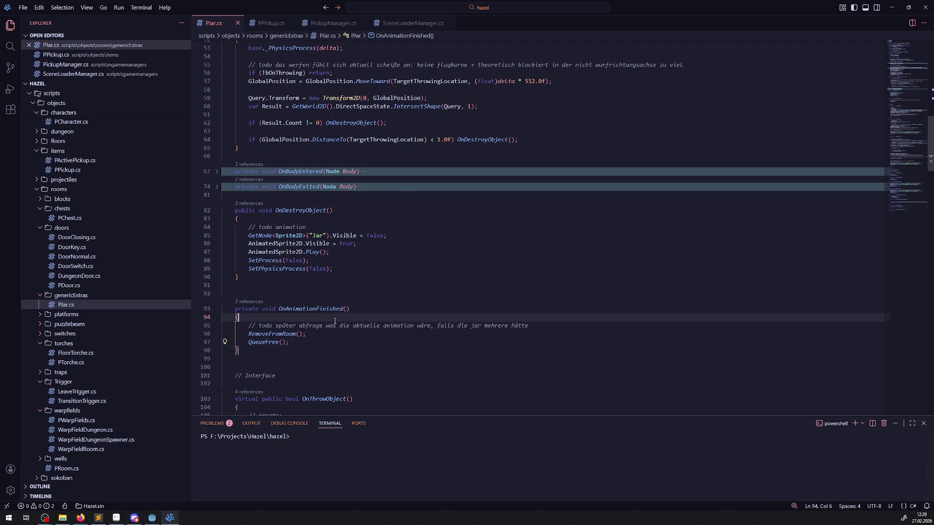
{"action": "key", "text": "Return"}
{"action": "key", "text": "ctrl+v"}
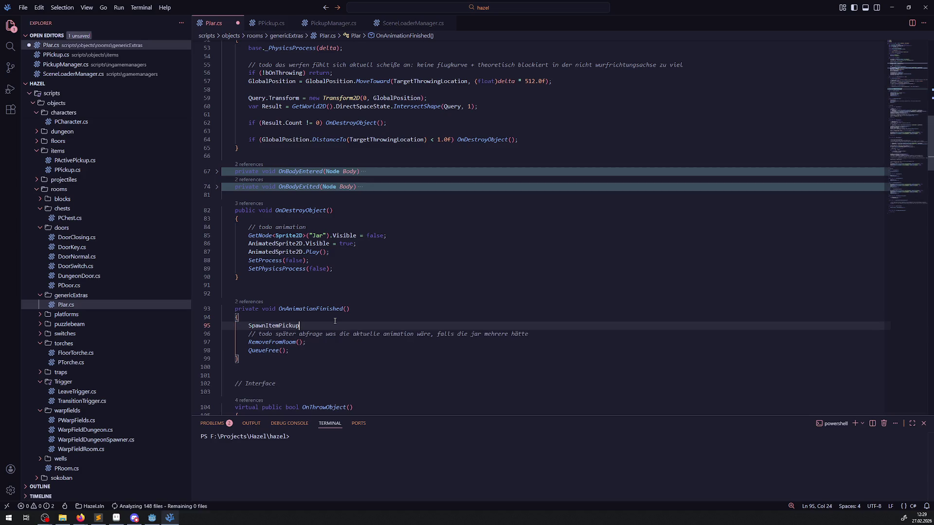
{"action": "key", "text": "Home"}
{"action": "type", "text": "//"}
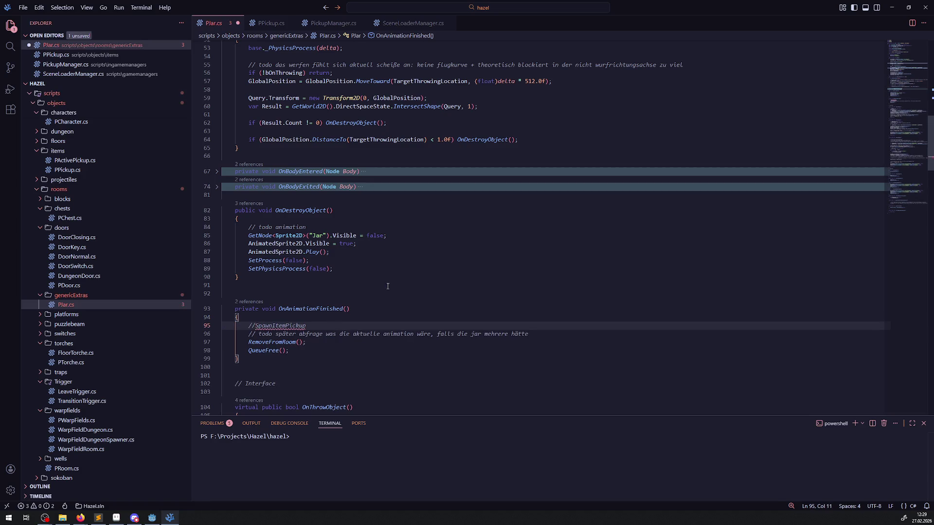
Step: Copy the IngameManager lookup line from _Ready into OnAnimationFinished and save
{"action": "scroll", "coordinate": [376, 271], "scroll_direction": "up", "scroll_amount": 10}
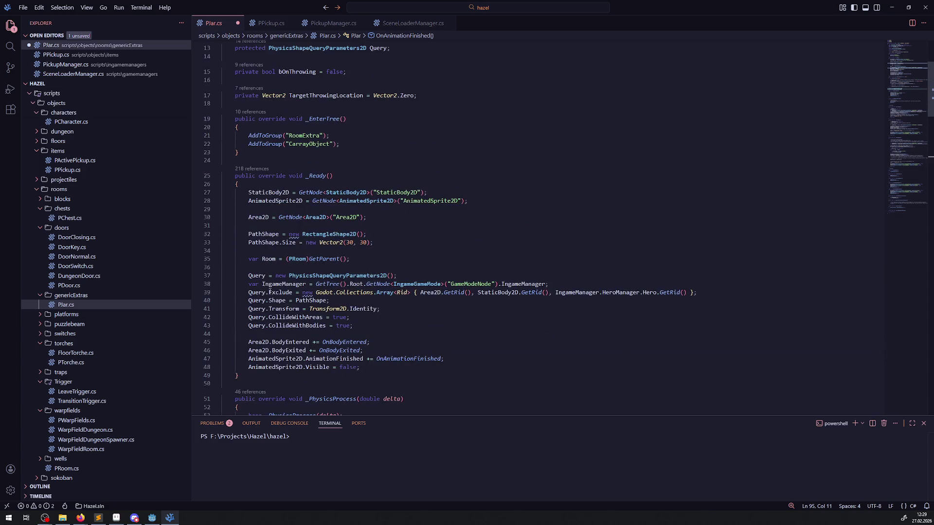
{"action": "left_click_drag", "start_coordinate": [243, 284], "coordinate": [563, 285]}
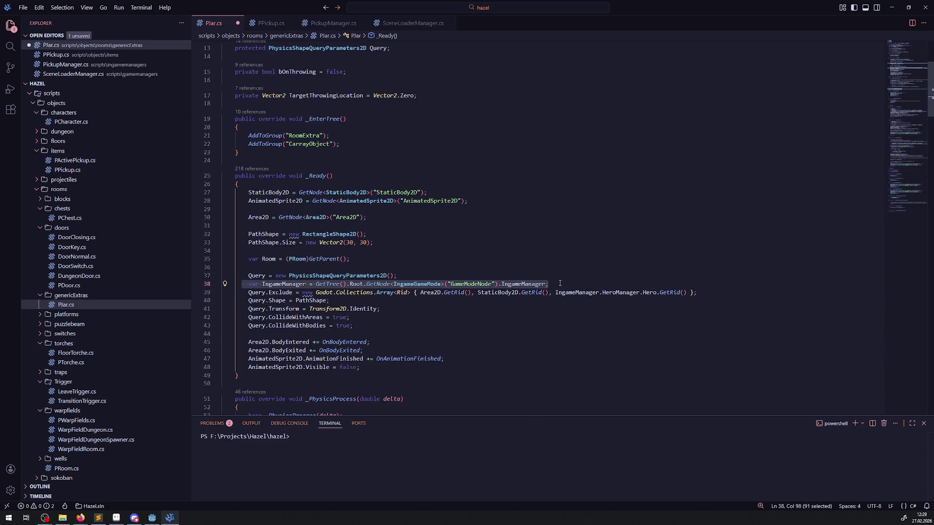
{"action": "scroll", "coordinate": [407, 327], "scroll_direction": "down", "scroll_amount": 10}
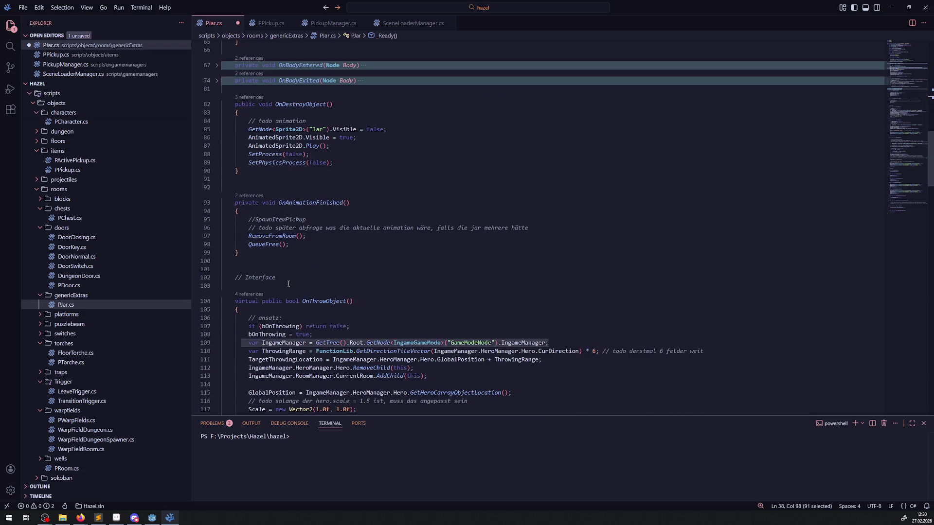
{"action": "scroll", "coordinate": [303, 276], "scroll_direction": "up", "scroll_amount": 5}
{"action": "scroll", "coordinate": [303, 277], "scroll_direction": "up", "scroll_amount": 3}
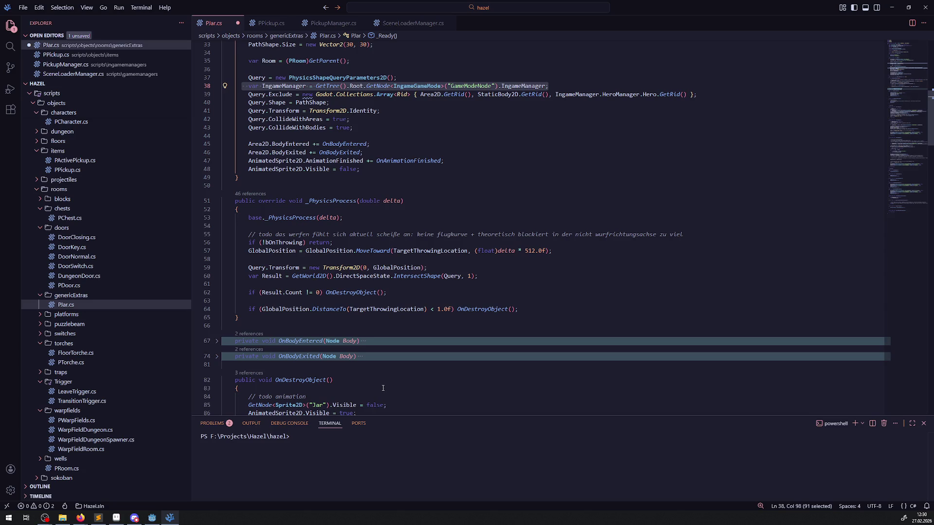
{"action": "scroll", "coordinate": [381, 391], "scroll_direction": "down", "scroll_amount": 10}
{"action": "scroll", "coordinate": [355, 273], "scroll_direction": "down", "scroll_amount": 3}
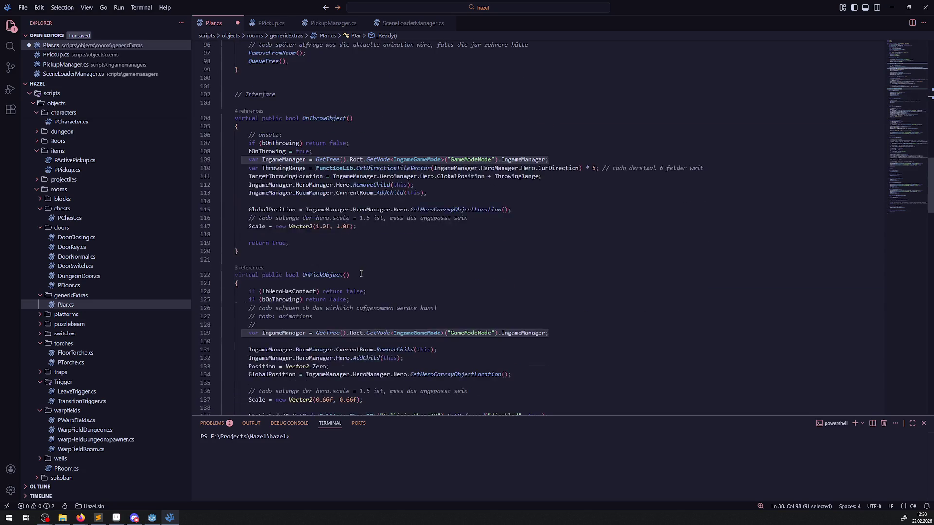
{"action": "scroll", "coordinate": [298, 108], "scroll_direction": "up", "scroll_amount": 2}
{"action": "left_click", "coordinate": [307, 101]}
{"action": "key", "text": "Return"}
{"action": "key", "text": "ctrl+v"}
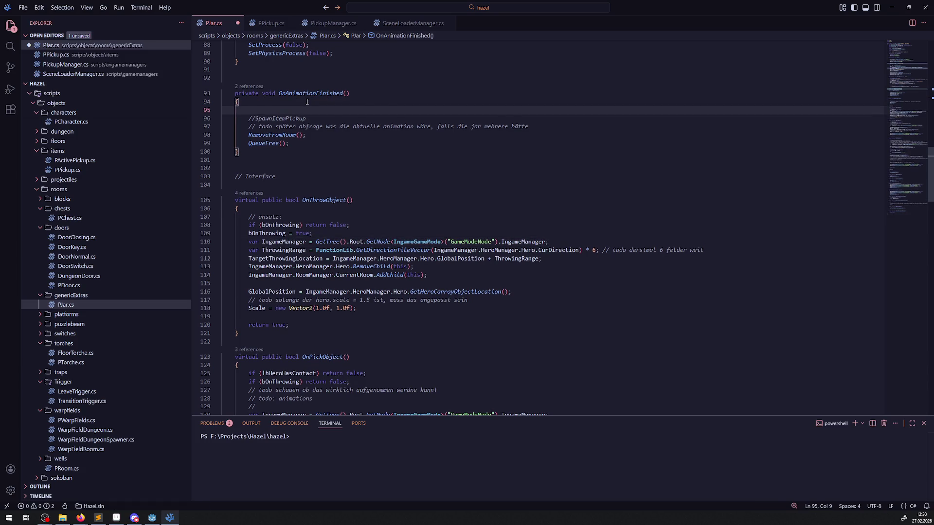
{"action": "key", "text": "ctrl+s"}
Step: Write the IngameManager.PickupManager.SpawnItemPickup(); call and save PJar.cs
{"action": "left_click", "coordinate": [286, 106]}
{"action": "double_click", "coordinate": [286, 110]}
{"action": "key", "text": "ctrl+c"}
{"action": "left_click", "coordinate": [562, 113]}
{"action": "key", "text": "Return"}
{"action": "key", "text": "ctrl+v"}
{"action": "type", "text": "."}
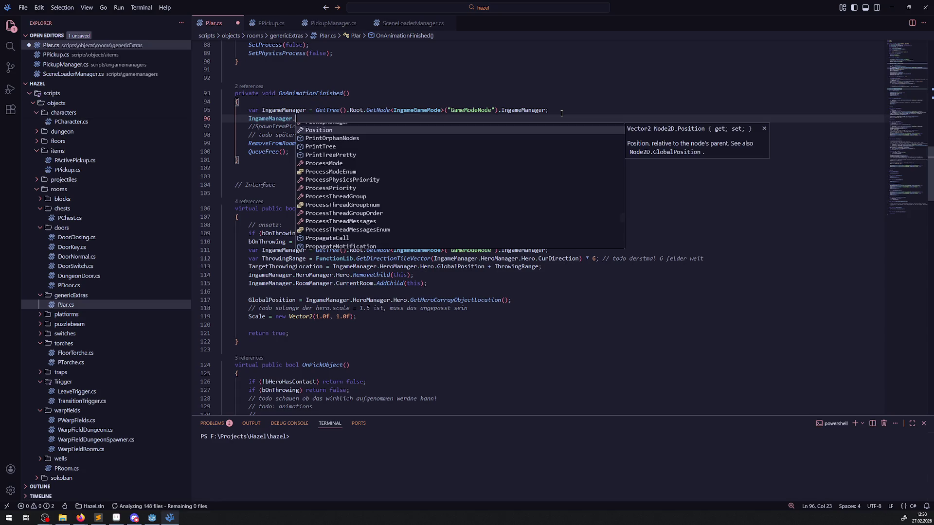
{"action": "type", "text": "Pic"}
{"action": "key", "text": "Tab"}
{"action": "key", "text": "ctrl+Delete"}
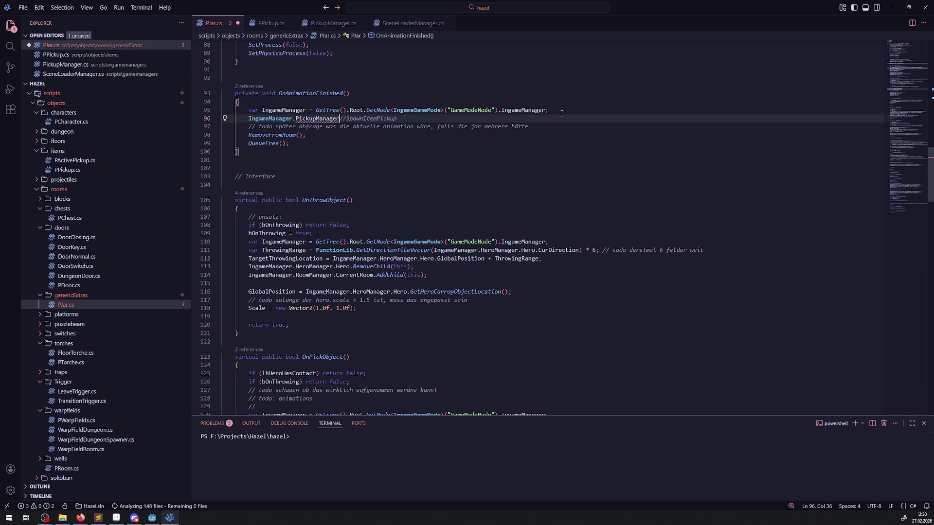
{"action": "key", "text": "Delete"}
{"action": "key", "text": "Delete"}
{"action": "type", "text": "."}
{"action": "key", "text": "End"}
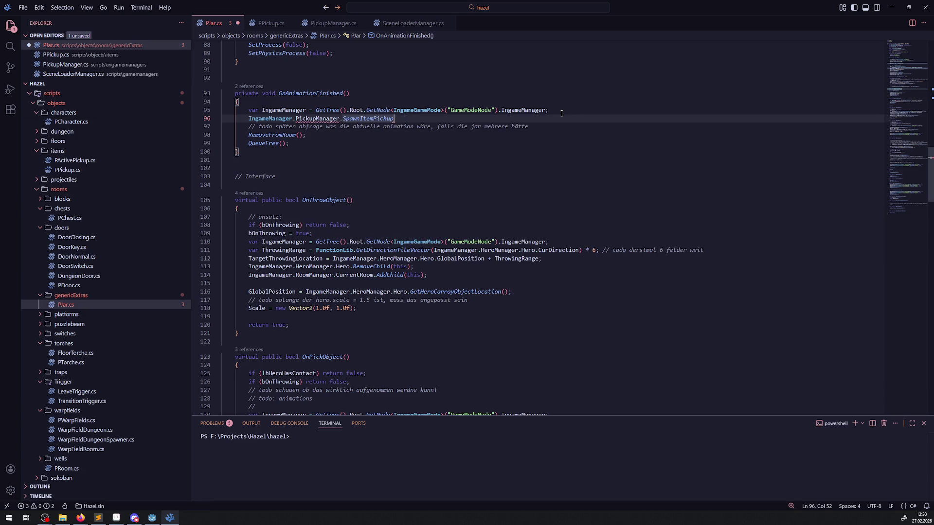
{"action": "type", "text": "();"}
{"action": "key", "text": "ctrl+s"}
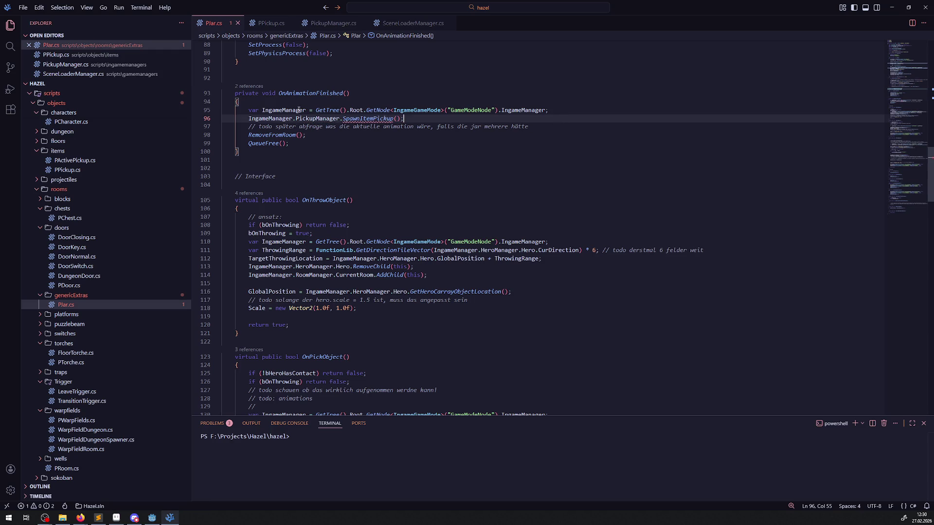
Step: Pass Position as the SpawnItemPickup argument and save
{"action": "left_click", "coordinate": [396, 119]}
{"action": "type", "text": "Po"}
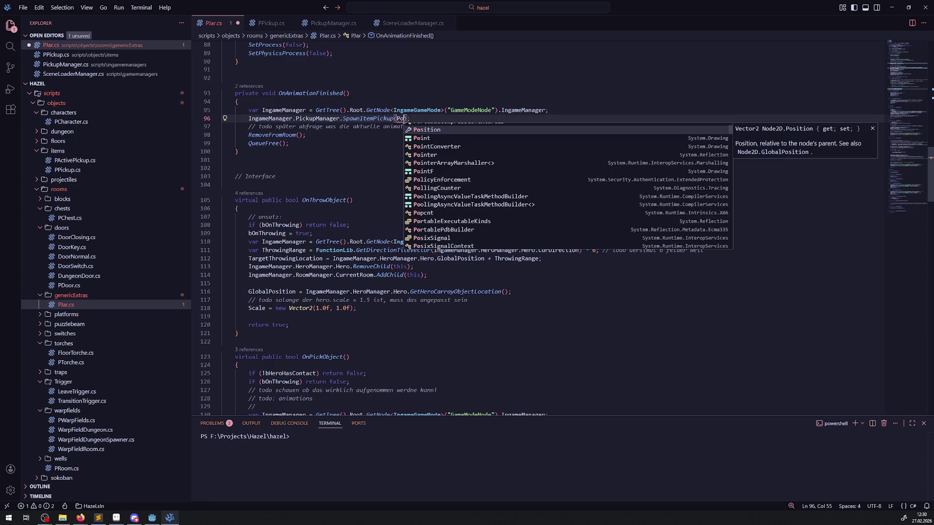
{"action": "key", "text": "Return"}
{"action": "key", "text": "ctrl+s"}
Step: Rebuild the C# project in Godot
{"action": "left_click", "coordinate": [431, 145]}
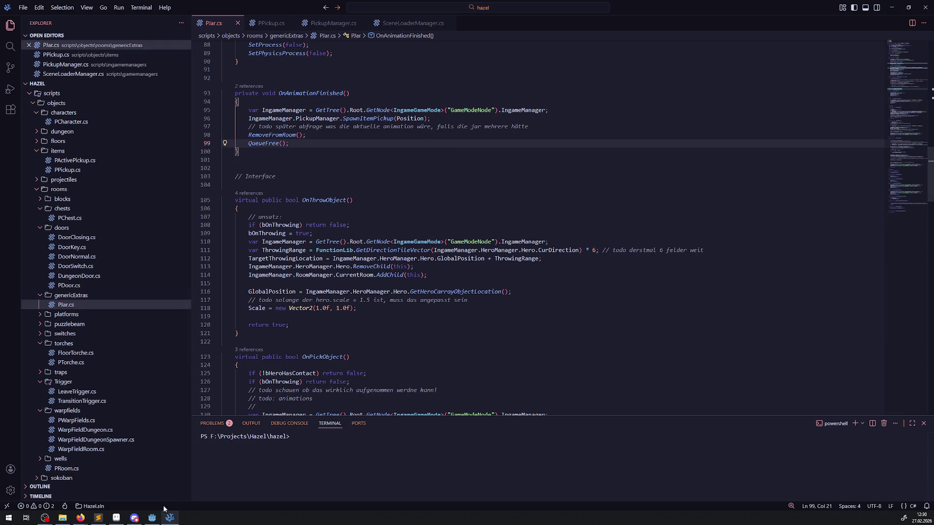
{"action": "left_click", "coordinate": [152, 518]}
{"action": "left_click", "coordinate": [805, 19]}
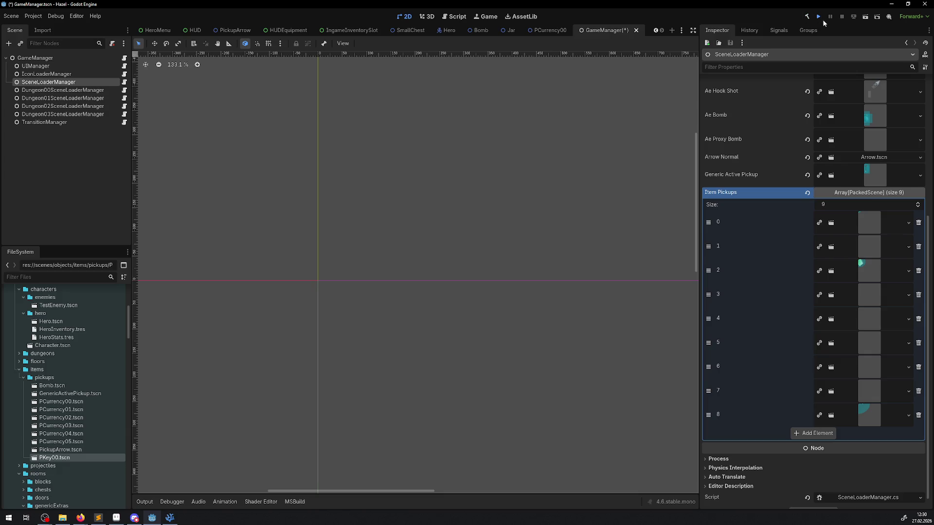
Step: Run the project, then lift and throw the first jar, walking past the bomb it drops
{"action": "left_click", "coordinate": [819, 17]}
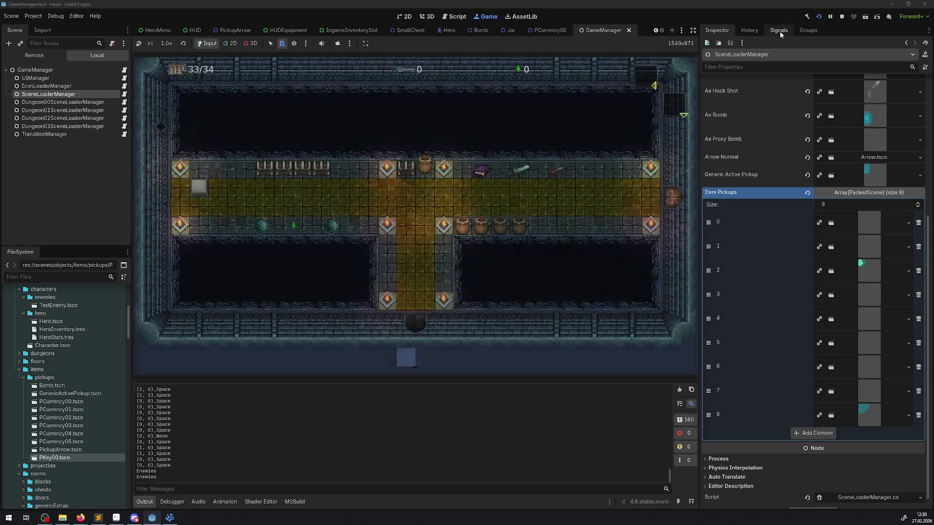
{"action": "key", "text": "Up"}
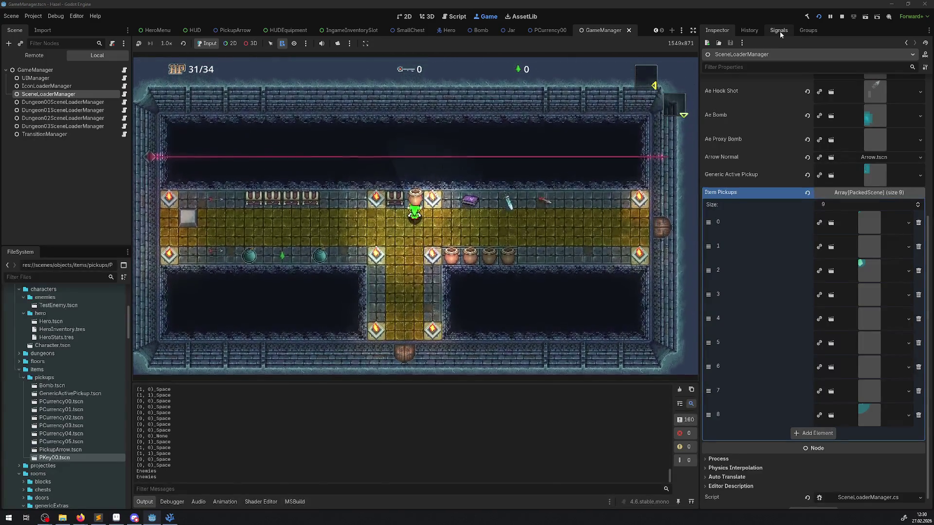
{"action": "key", "text": "space"}
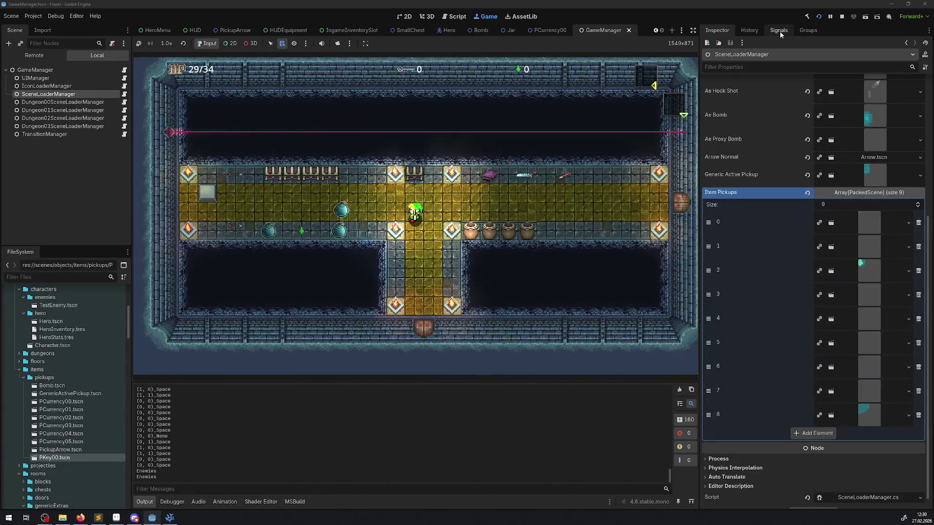
{"action": "key", "text": "Left"}
{"action": "key", "text": "Left"}
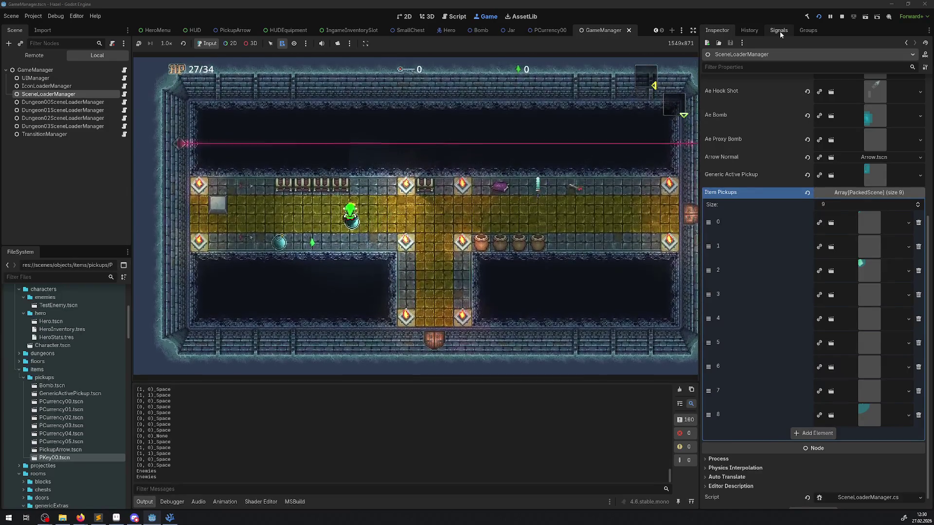
{"action": "key", "text": "Right"}
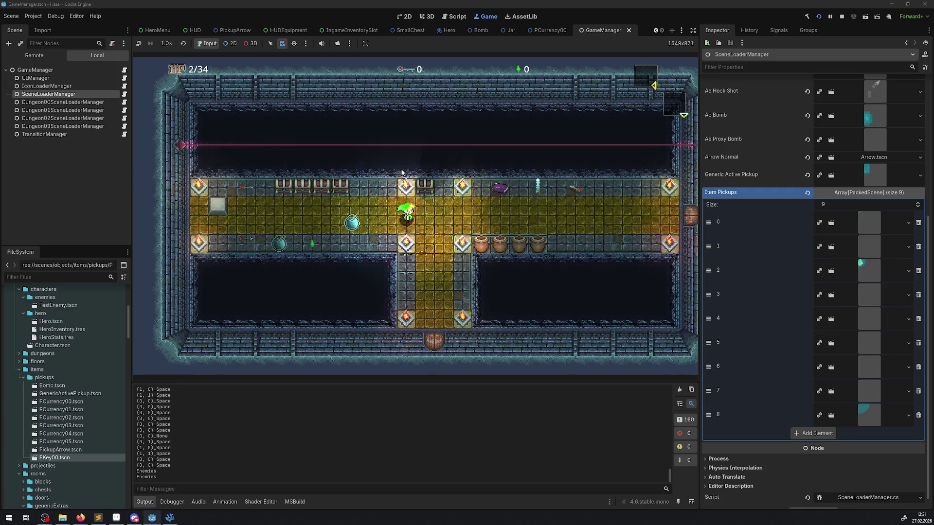
Step: Lift and throw two more jars, in the lower corridor and main corridor, to reveal another bomb
{"action": "key", "text": "Right"}
{"action": "key", "text": "space"}
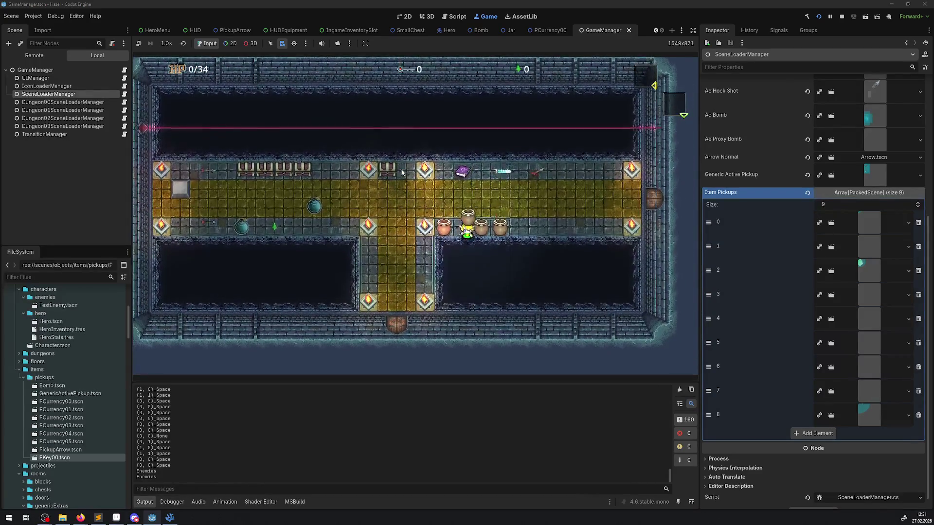
{"action": "key", "text": "Left"}
{"action": "key", "text": "Down"}
{"action": "key", "text": "space"}
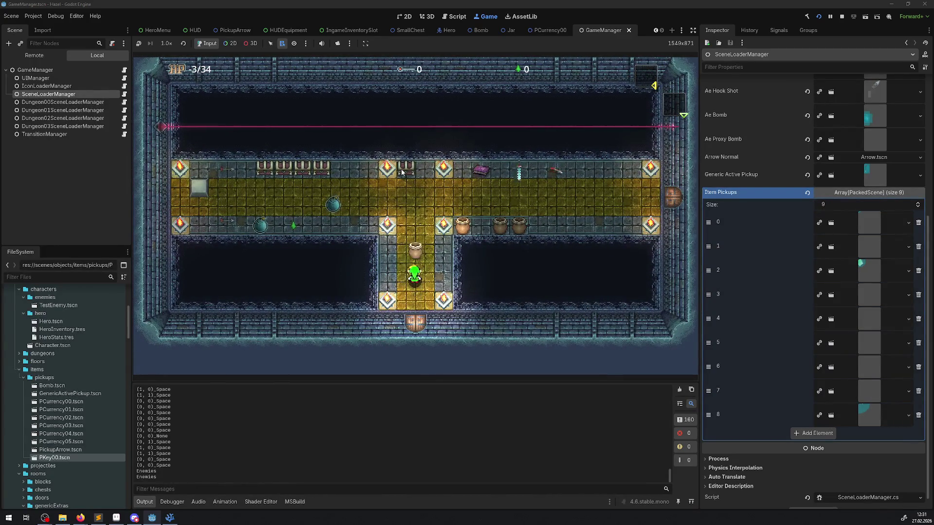
{"action": "key", "text": "Up"}
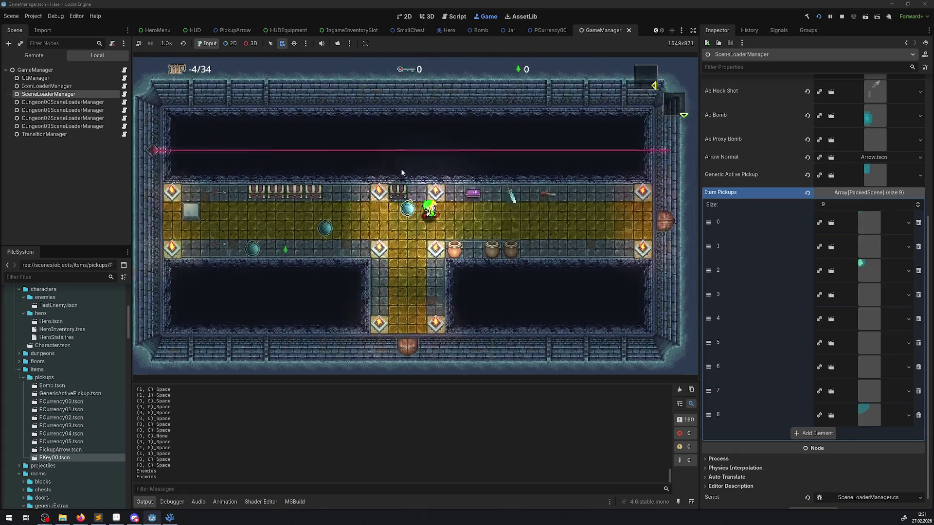
{"action": "key", "text": "Right"}
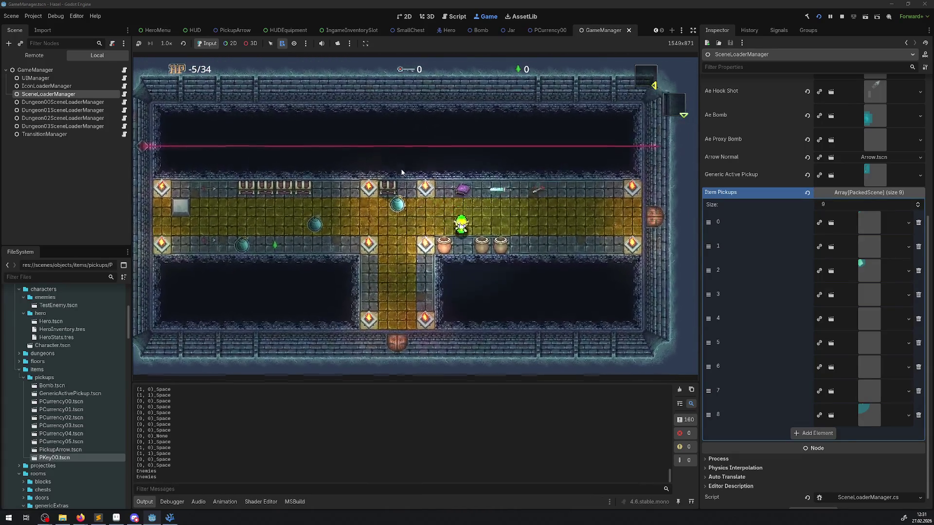
{"action": "key", "text": "space"}
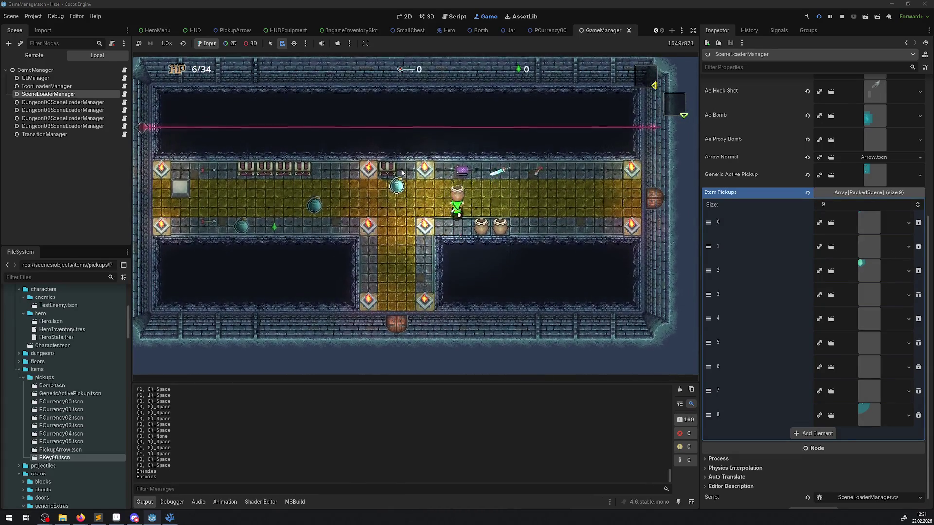
{"action": "key", "text": "Right"}
{"action": "key", "text": "space"}
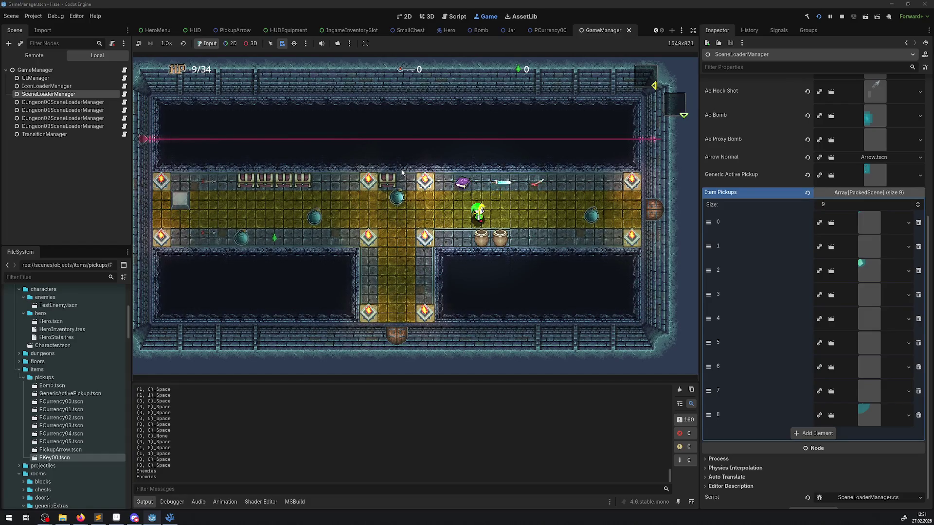
{"action": "key", "text": "Down"}
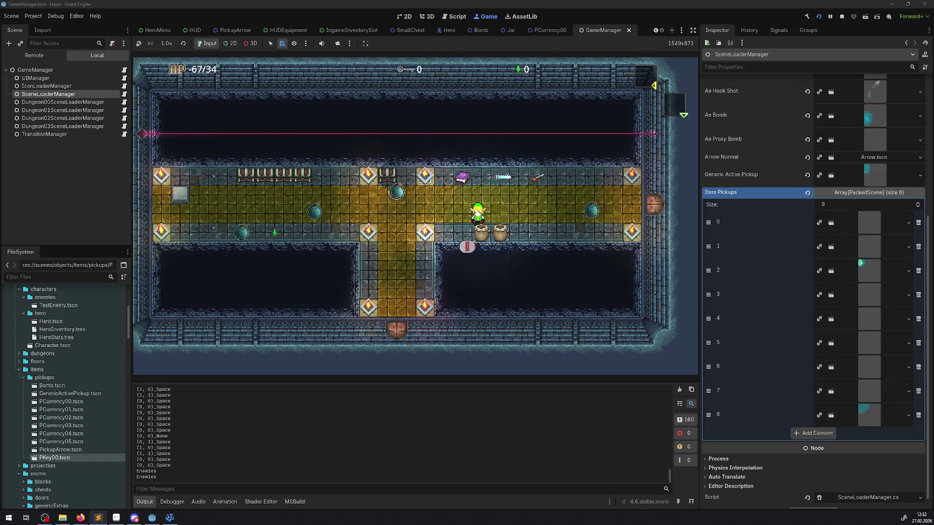
Step: Pick the spawned bomb's Area2D in the running game and view BombNormal's properties, showing Item Stack 98
{"action": "left_click", "coordinate": [230, 43]}
{"action": "right_click", "coordinate": [396, 196], "text": "alt"}
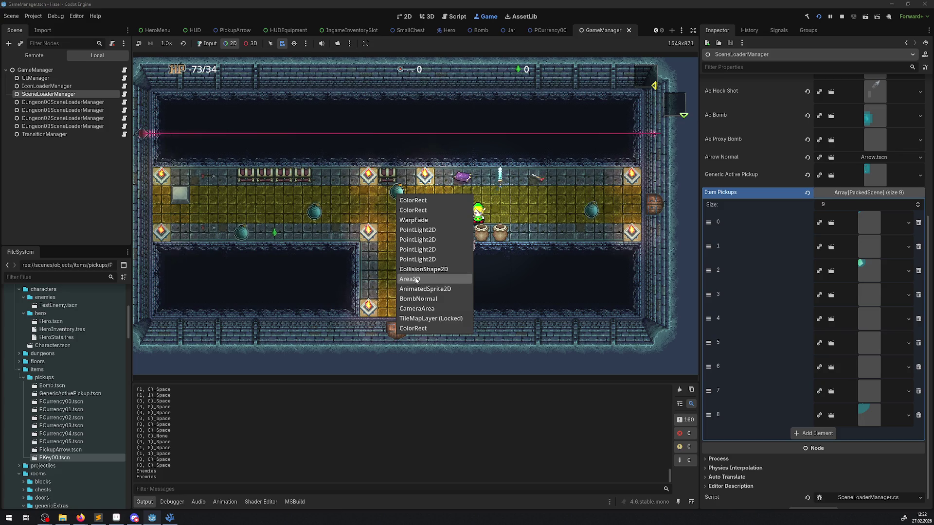
{"action": "left_click", "coordinate": [409, 280]}
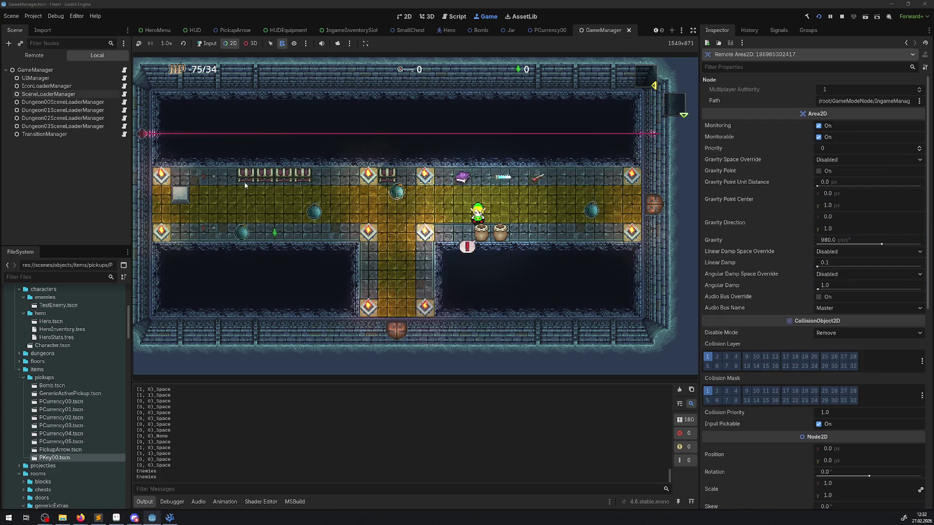
{"action": "left_click", "coordinate": [34, 55]}
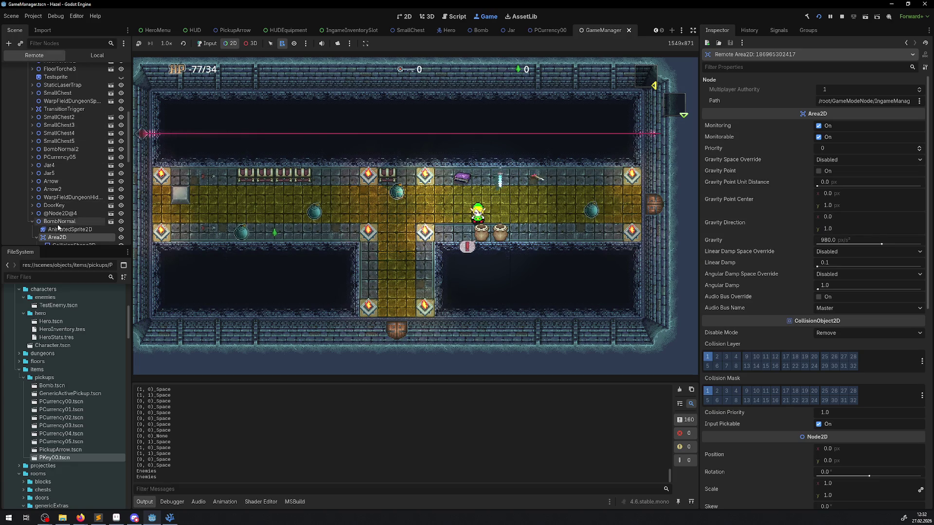
{"action": "left_click", "coordinate": [60, 221]}
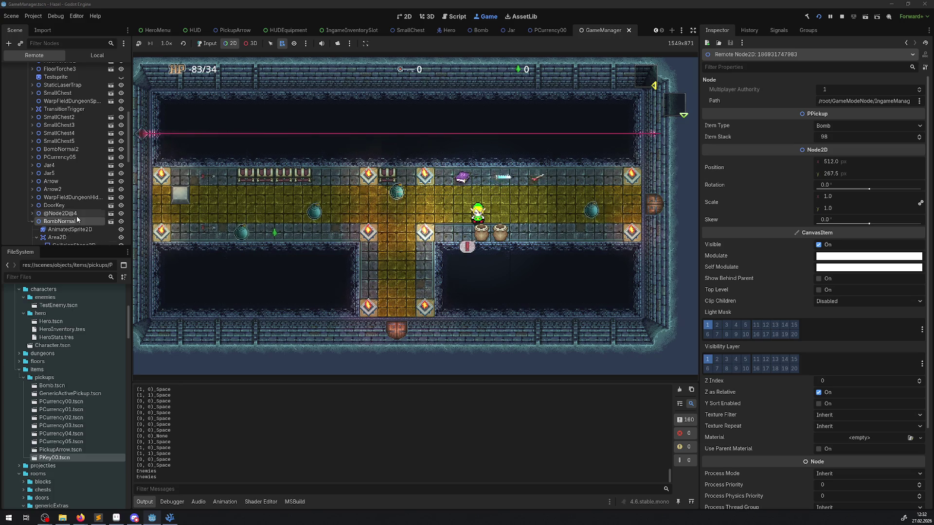
{"action": "scroll", "coordinate": [77, 216], "scroll_direction": "down", "scroll_amount": 3}
Step: Inspect the bomb's collision shape, then stop the game and return to Visual Studio Code
{"action": "left_click", "coordinate": [65, 195]}
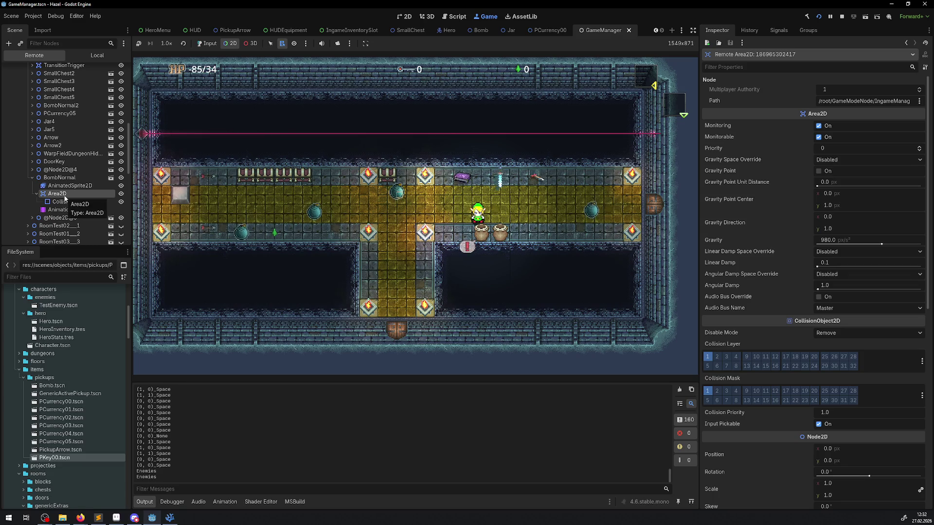
{"action": "left_click", "coordinate": [68, 201]}
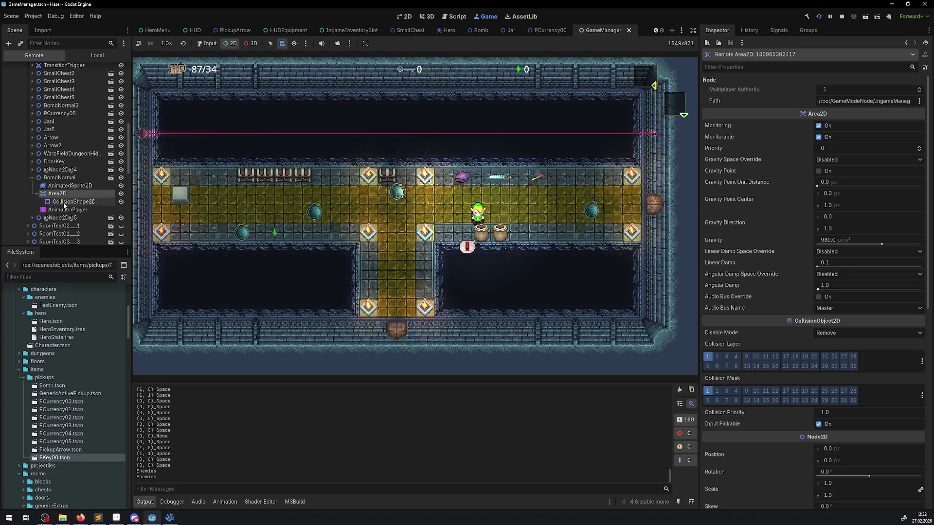
{"action": "left_click", "coordinate": [840, 18]}
{"action": "left_click", "coordinate": [170, 518]}
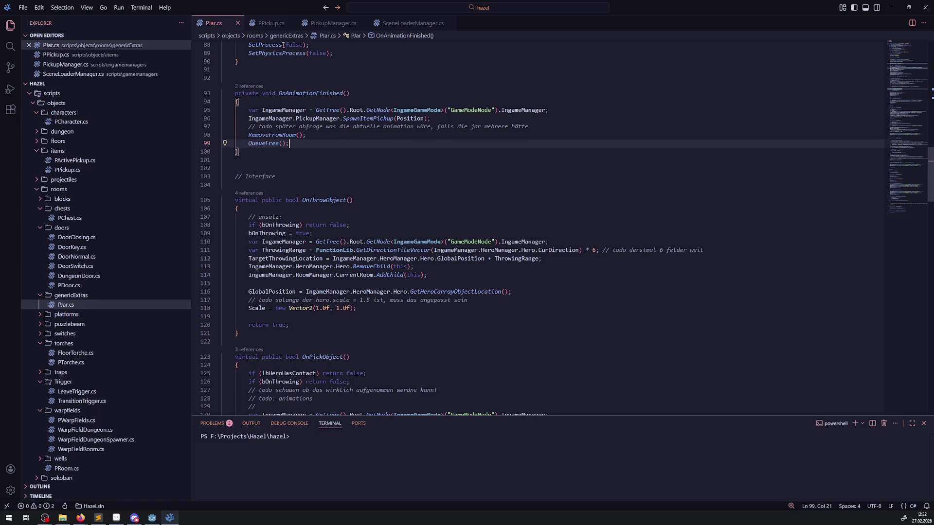
Step: Jump from PickupManager.cs to the definition of InitRoomExtra
{"action": "left_click", "coordinate": [268, 23]}
{"action": "left_click", "coordinate": [338, 23]}
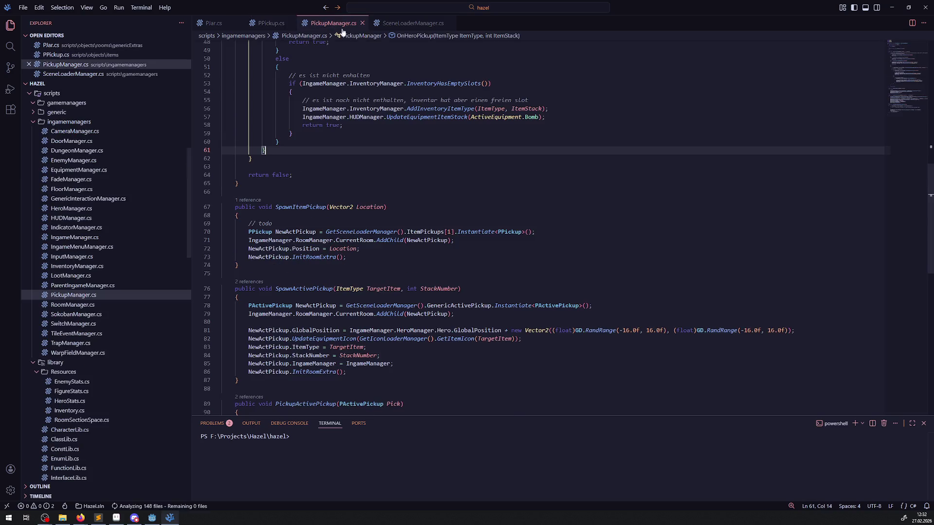
{"action": "left_click", "coordinate": [298, 257]}
{"action": "right_click", "coordinate": [310, 257]}
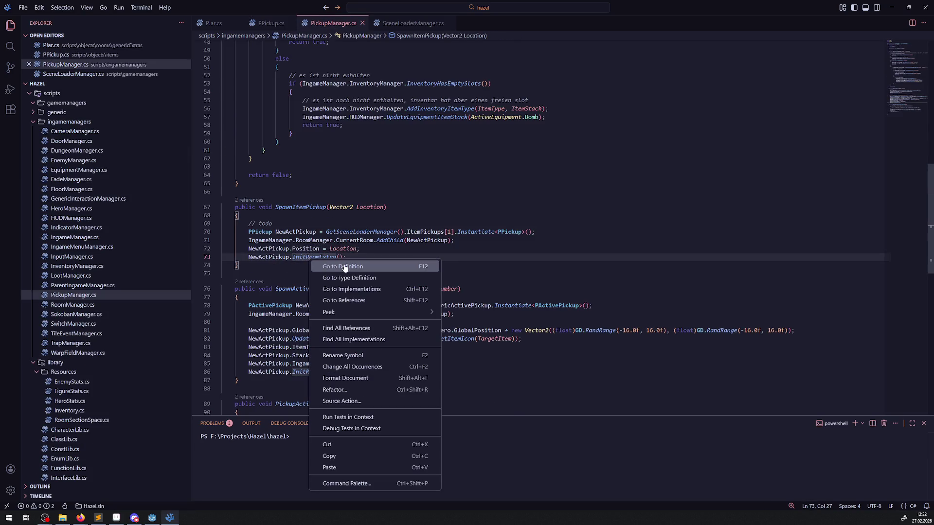
{"action": "left_click", "coordinate": [347, 266]}
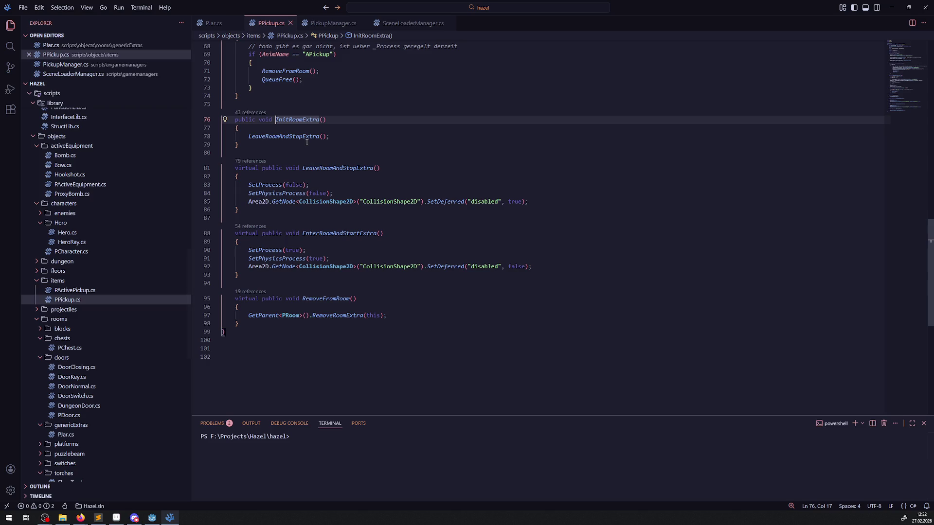
{"action": "mouse_move", "coordinate": [296, 137]}
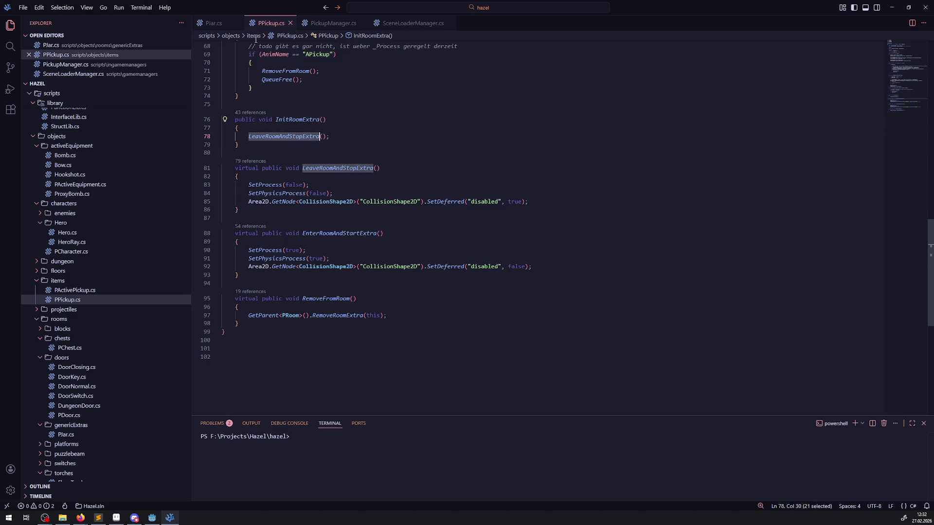
Step: Go to PActivePickup's InitRoomExtra definition and select its AddRoomExtra body line
{"action": "left_click", "coordinate": [214, 23]}
{"action": "left_click", "coordinate": [333, 23]}
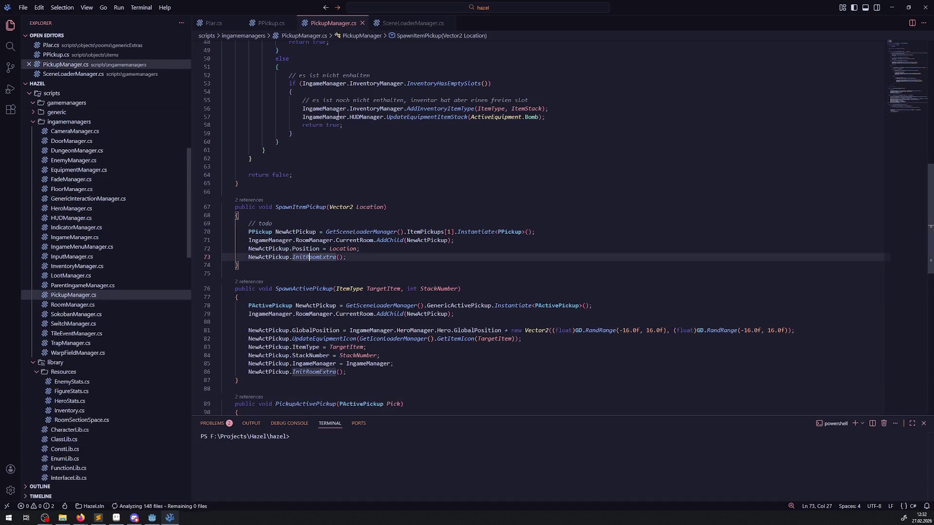
{"action": "left_click", "coordinate": [323, 373]}
{"action": "right_click", "coordinate": [323, 373]}
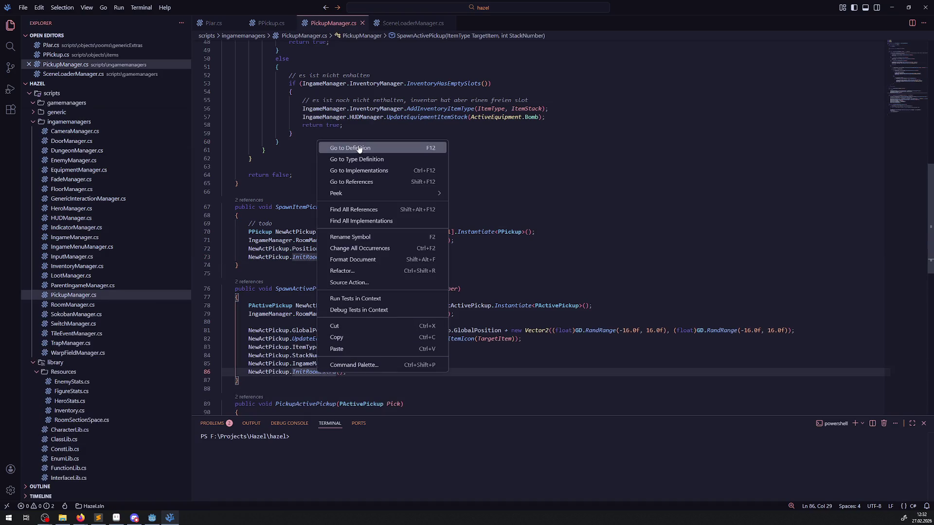
{"action": "left_click", "coordinate": [358, 149]}
{"action": "double_click", "coordinate": [381, 150]}
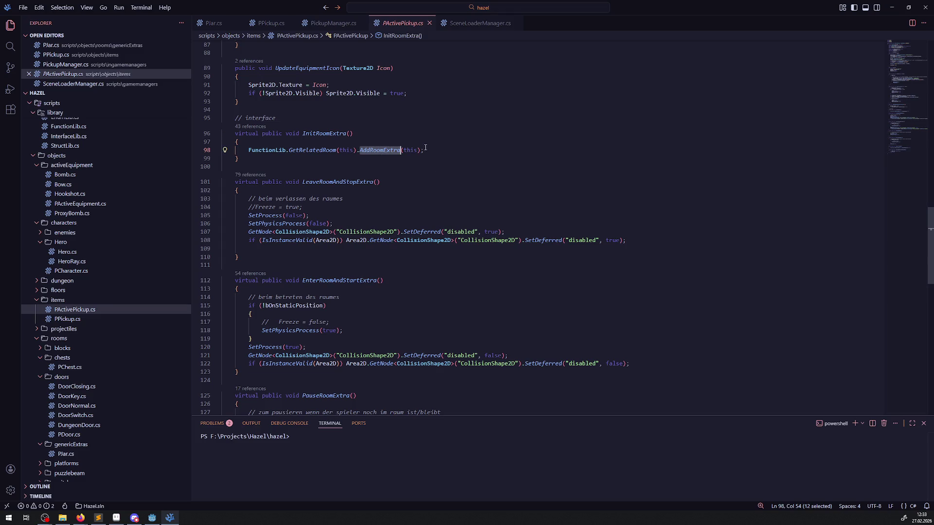
{"action": "left_click_drag", "start_coordinate": [438, 152], "coordinate": [249, 152]}
{"action": "key", "text": "ctrl+c"}
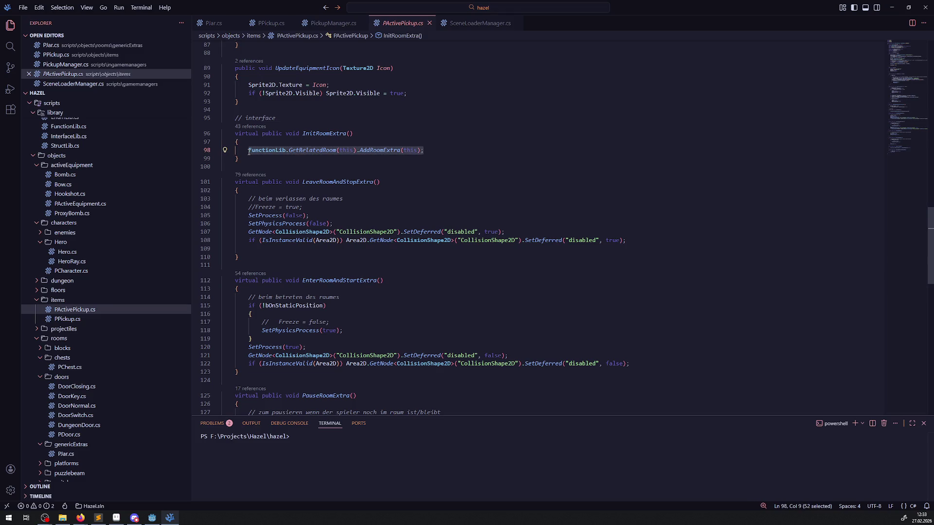
Step: Compare PPickup's version, then select the InitRoomExtra() call on line 73 of PickupManager.cs
{"action": "left_click", "coordinate": [334, 25]}
{"action": "left_click", "coordinate": [279, 28]}
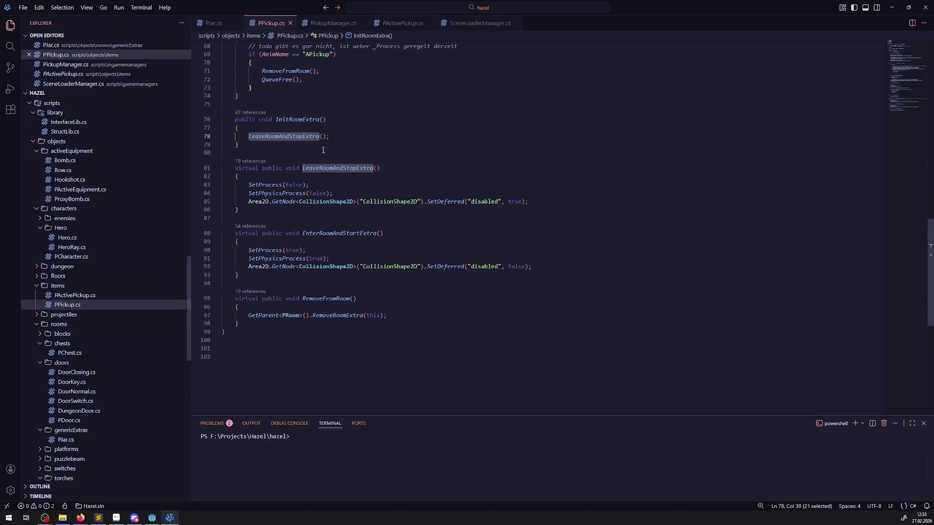
{"action": "left_click", "coordinate": [321, 26]}
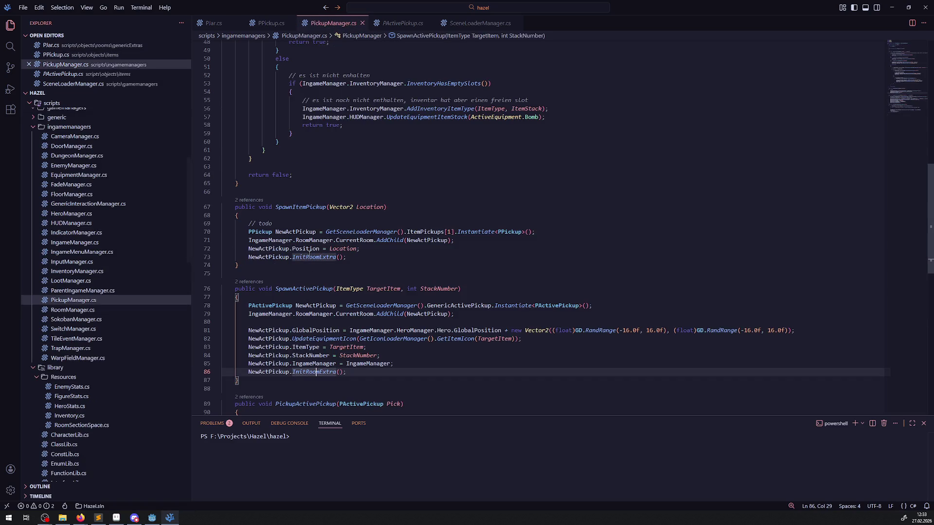
{"action": "left_click_drag", "start_coordinate": [356, 257], "coordinate": [239, 257]}
Step: Paste FunctionLib.GetRelatedRoom(this).AddRoomExtra(this) over InitRoomExtra() and remove the leftover NewActPickup prefix
{"action": "left_click_drag", "start_coordinate": [346, 258], "coordinate": [292, 259]}
{"action": "key", "text": "ctrl+v"}
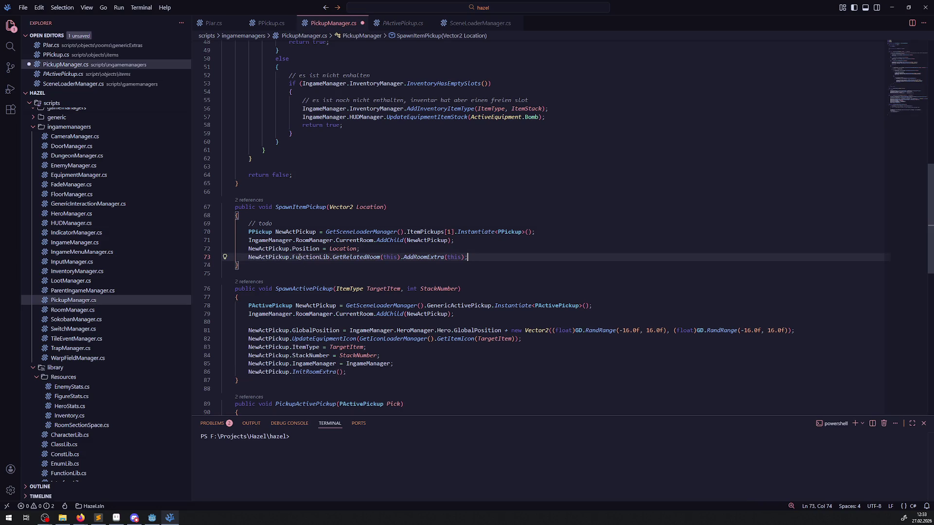
{"action": "double_click", "coordinate": [276, 257]}
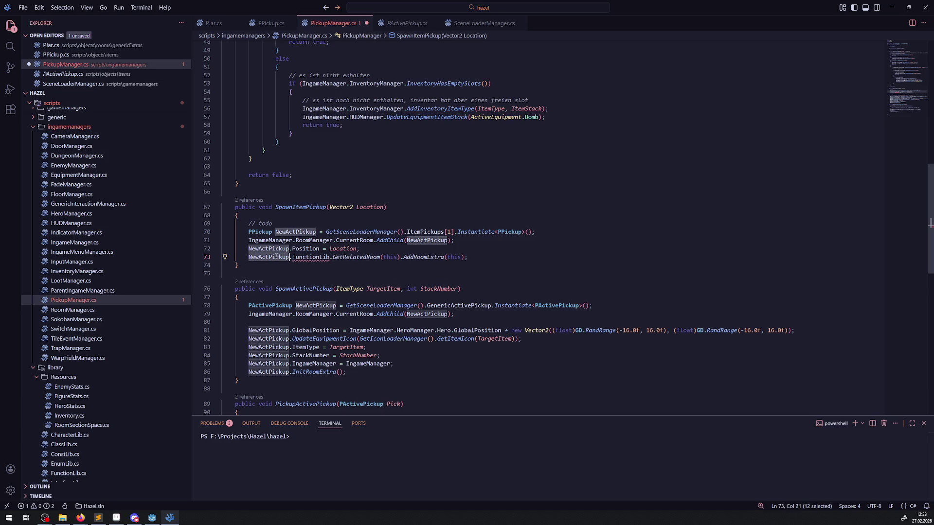
{"action": "key", "text": "Delete"}
{"action": "key", "text": "Delete"}
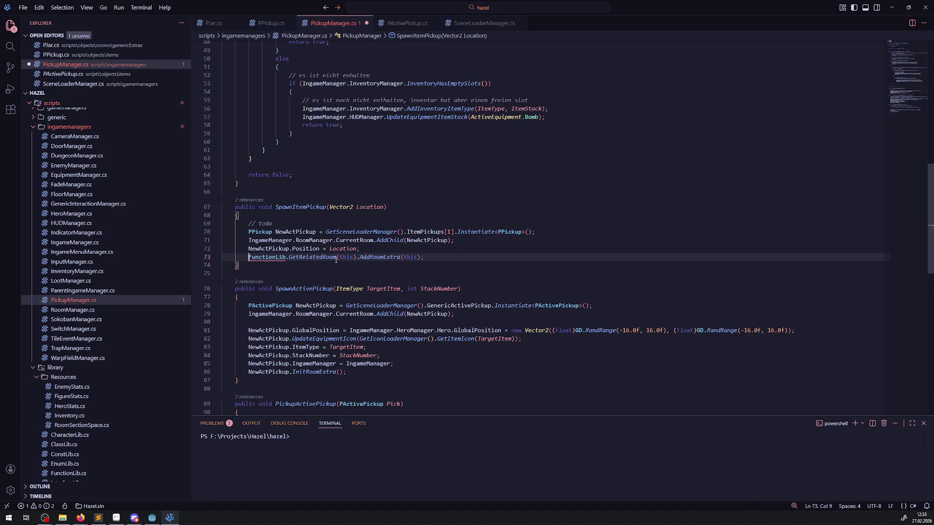
{"action": "mouse_move", "coordinate": [414, 258]}
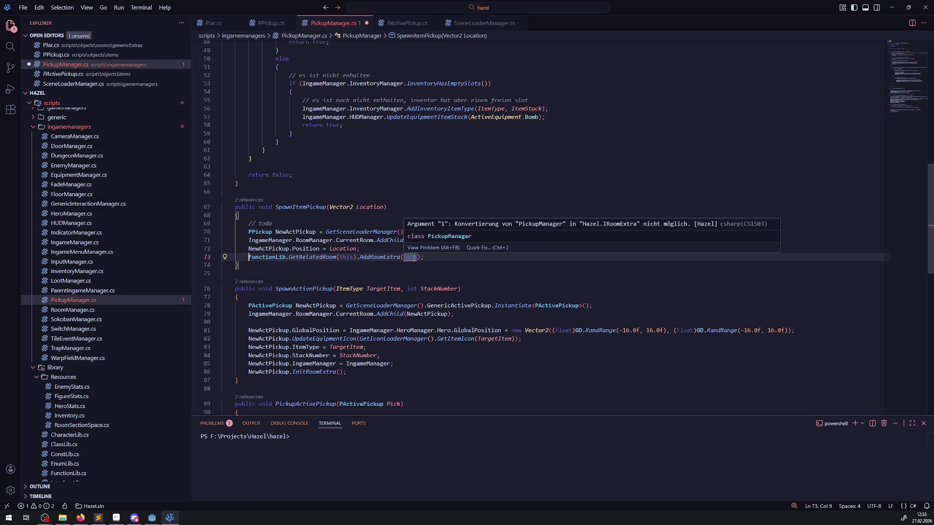
Step: Replace both 'this' arguments on line 73 with NewActPickup
{"action": "double_click", "coordinate": [344, 258]}
{"action": "type", "text": "NewActPickup"}
{"action": "double_click", "coordinate": [436, 258]}
{"action": "type", "text": "NewActPickup"}
{"action": "left_click", "coordinate": [468, 240]}
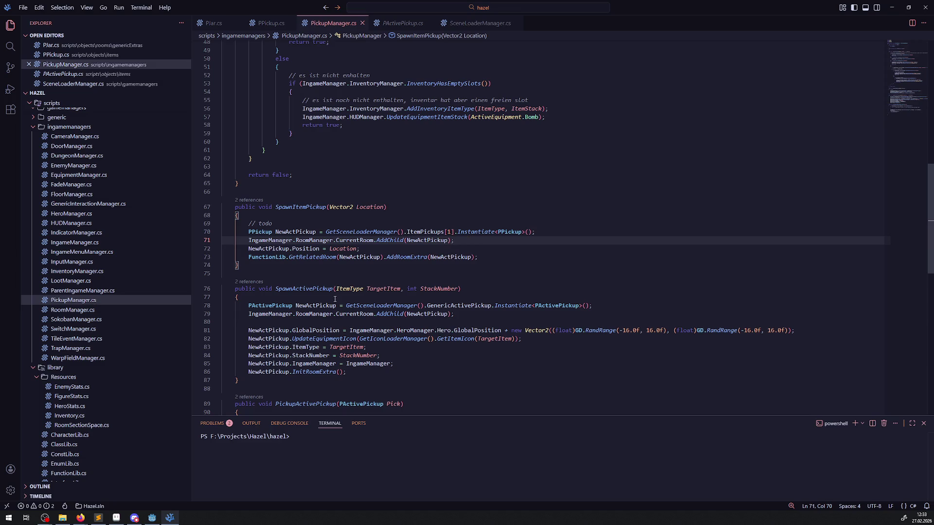
{"action": "left_click", "coordinate": [152, 517]}
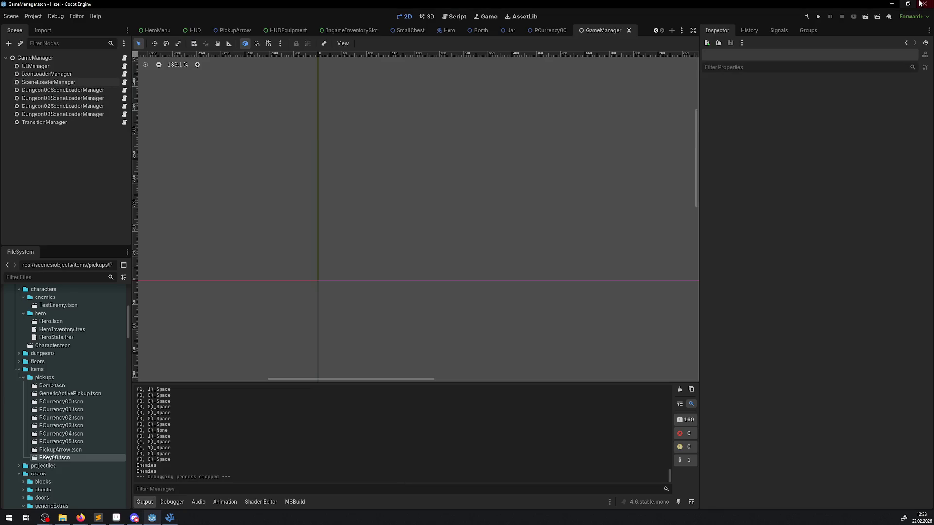
Step: Build and launch the game, then toggle Game view input and set node picking to 2D
{"action": "left_click", "coordinate": [819, 18]}
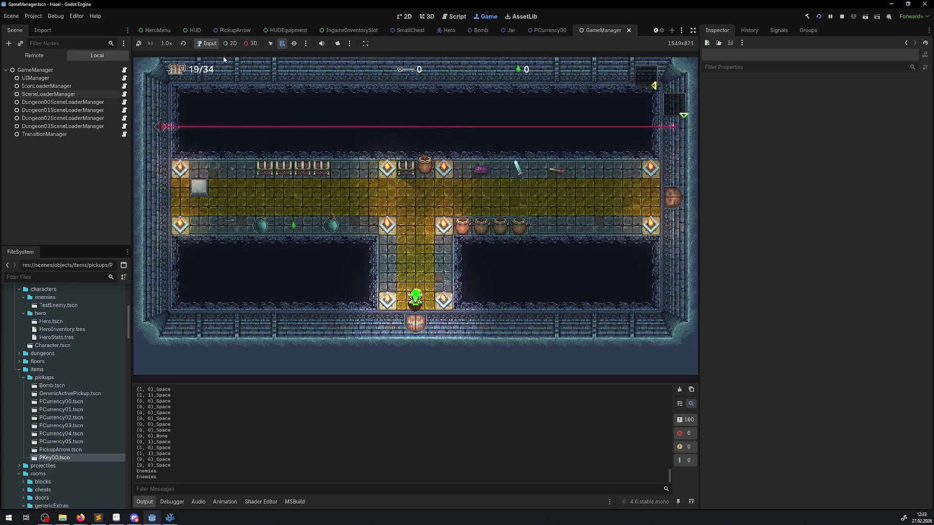
{"action": "left_click", "coordinate": [199, 43]}
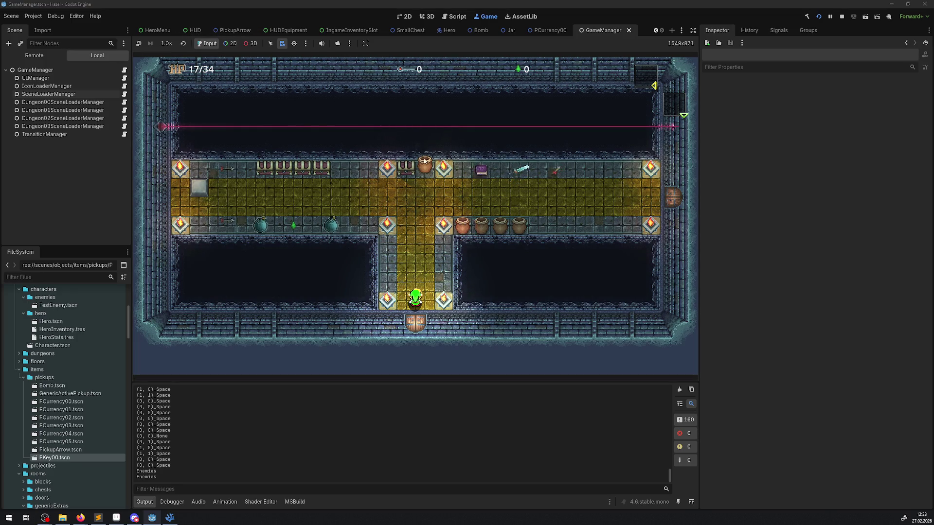
{"action": "left_click", "coordinate": [231, 43]}
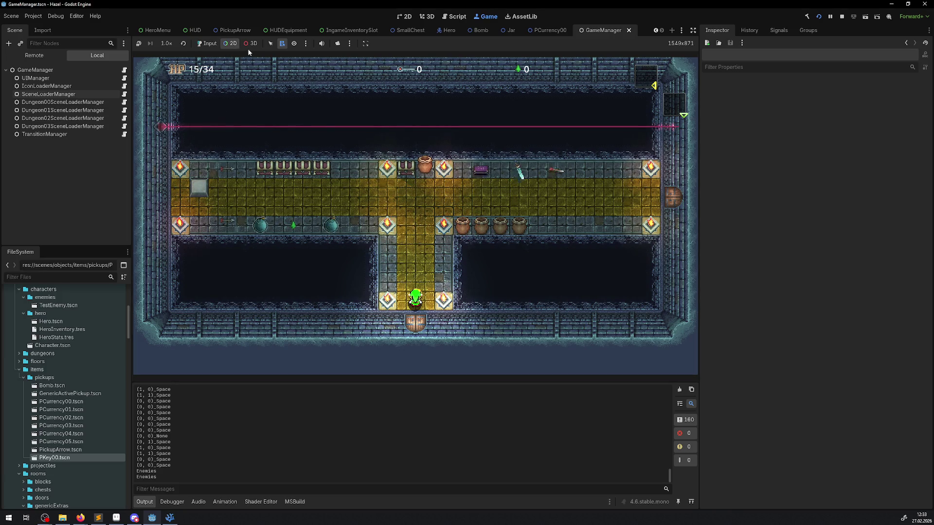
{"action": "left_click", "coordinate": [250, 43]}
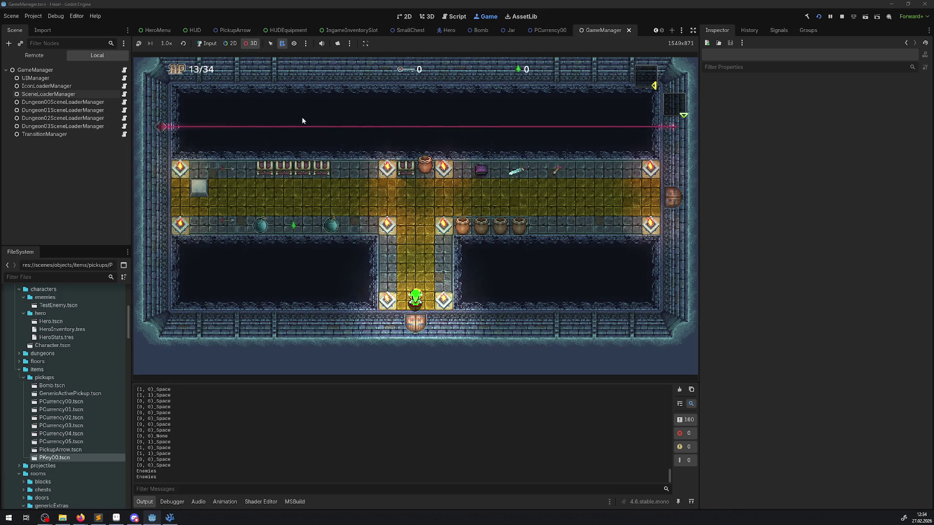
{"action": "left_click", "coordinate": [231, 43]}
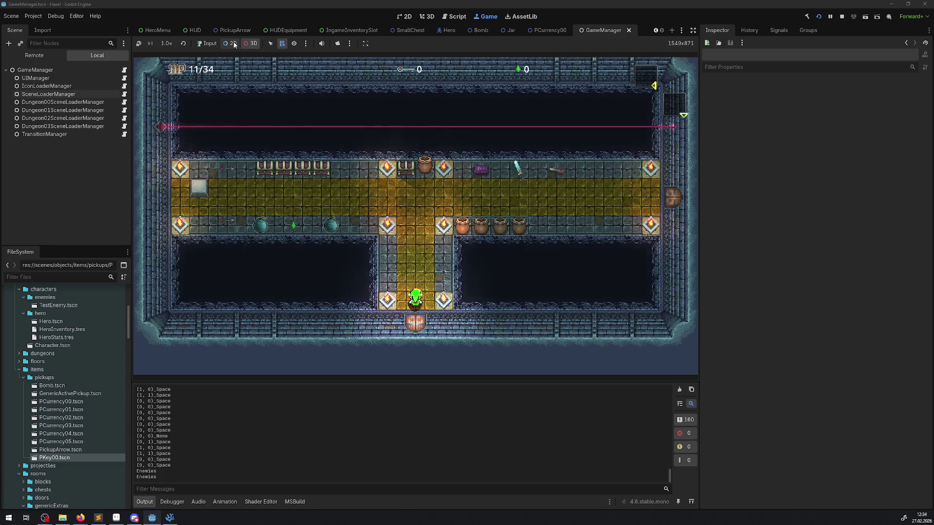
Step: Pick the red Line2D and the screen-overlay ColorRect nodes in the running game
{"action": "right_click", "coordinate": [368, 110]}
{"action": "left_click", "coordinate": [521, 253]}
{"action": "left_click", "coordinate": [540, 261]}
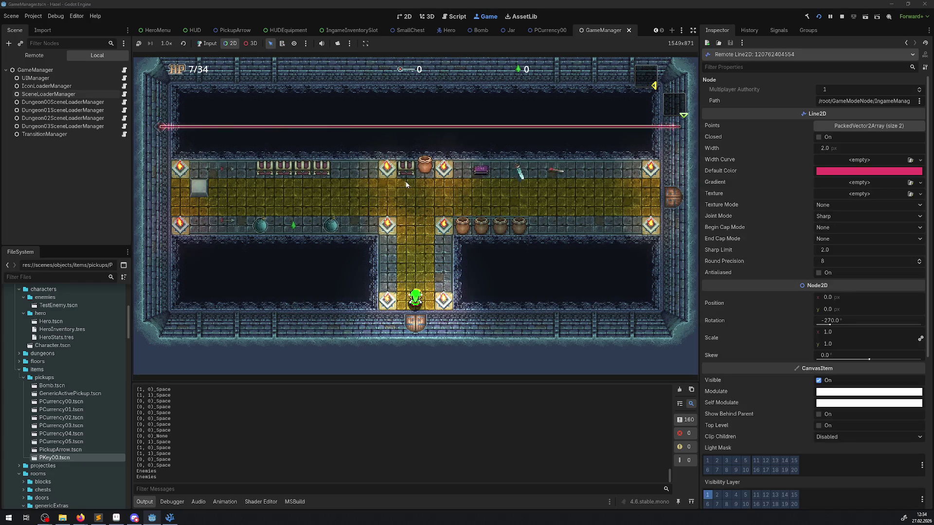
{"action": "left_click", "coordinate": [411, 174]}
{"action": "left_click", "coordinate": [367, 127]}
{"action": "left_click", "coordinate": [358, 91]}
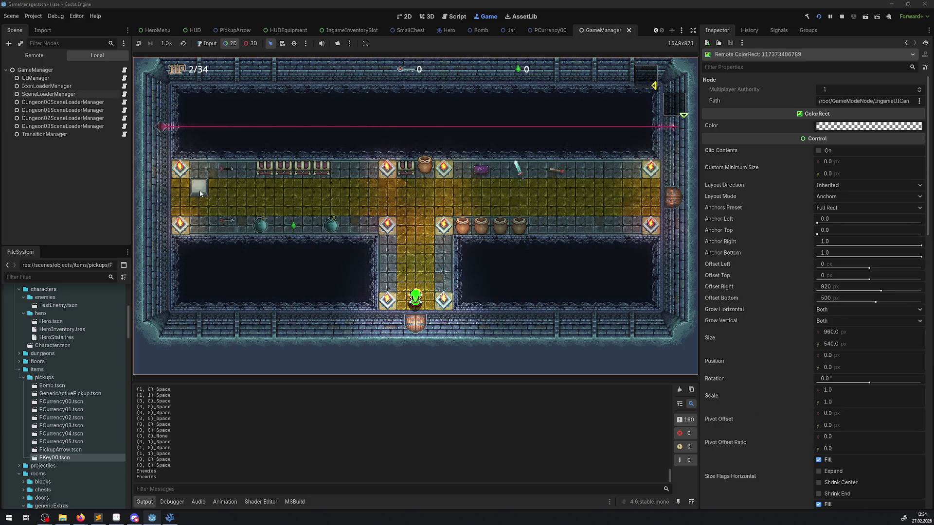
Step: Try the list-select tool at several spots in the game, then turn the node override off
{"action": "left_click", "coordinate": [283, 43]}
{"action": "left_click", "coordinate": [335, 217]}
{"action": "left_click", "coordinate": [330, 218]}
{"action": "left_click", "coordinate": [294, 44]}
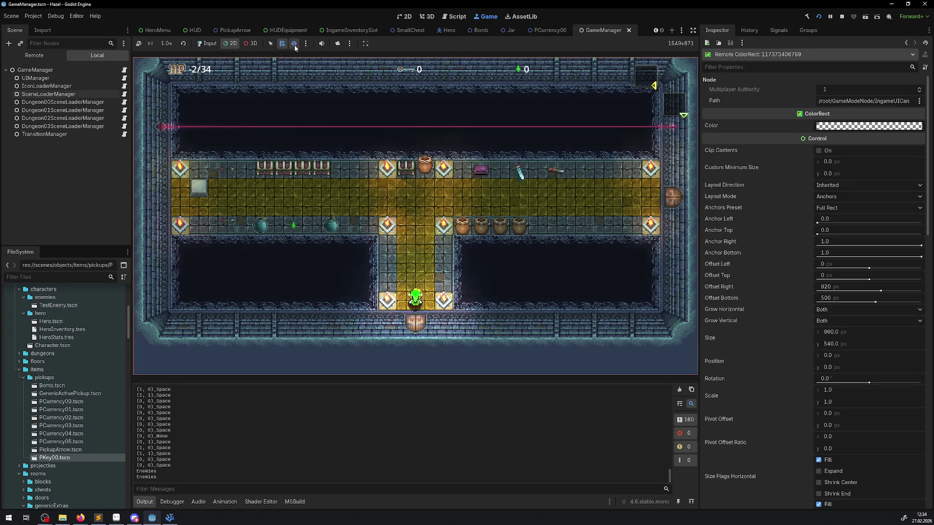
{"action": "left_click", "coordinate": [343, 212]}
{"action": "left_click", "coordinate": [333, 225]}
{"action": "left_click", "coordinate": [309, 156]}
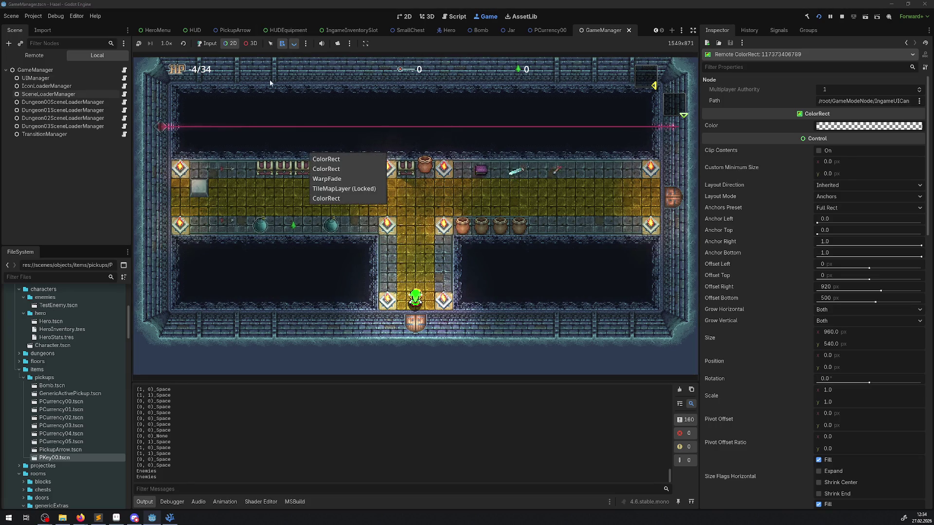
{"action": "left_click", "coordinate": [289, 46]}
{"action": "left_click", "coordinate": [340, 165]}
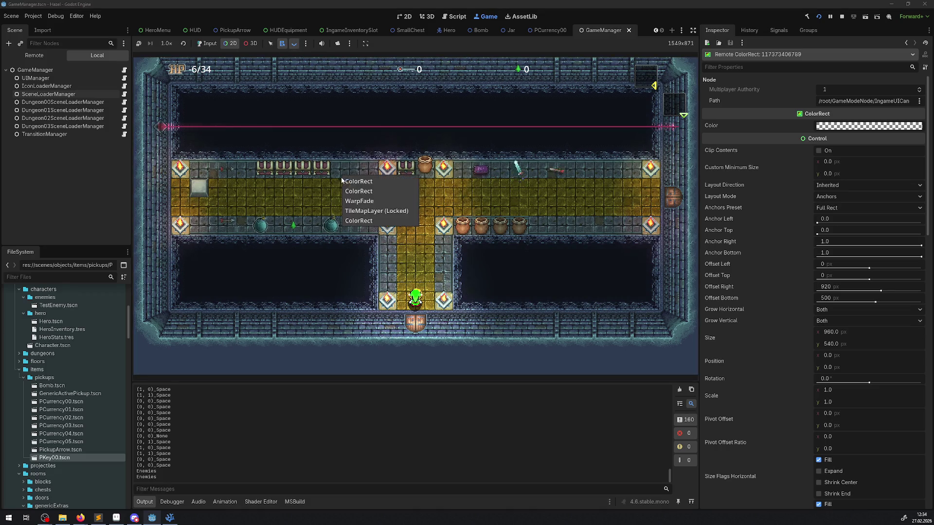
{"action": "left_click", "coordinate": [340, 240]}
{"action": "left_click", "coordinate": [296, 44]}
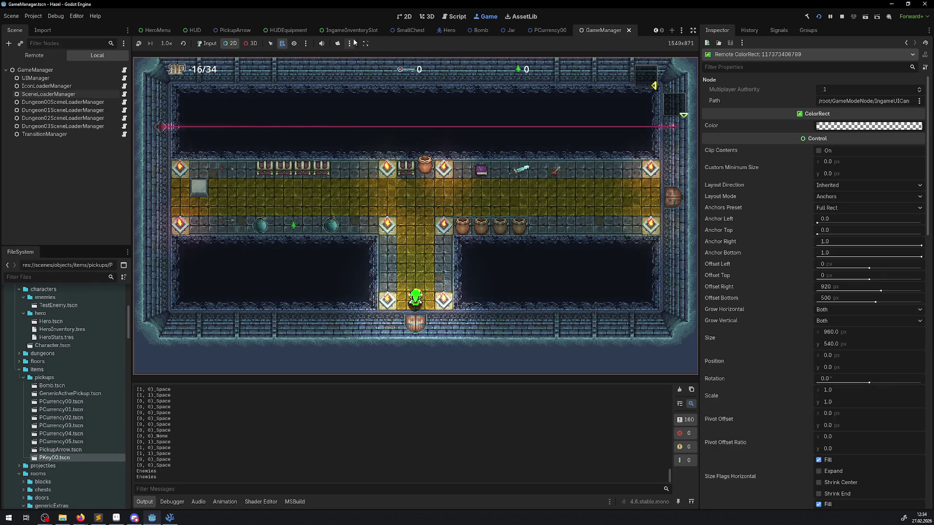
Step: Reselect the red line and overlay ColorRect via node listing, then rebuild and rerun with F5
{"action": "left_click", "coordinate": [337, 44]}
{"action": "left_click", "coordinate": [397, 175]}
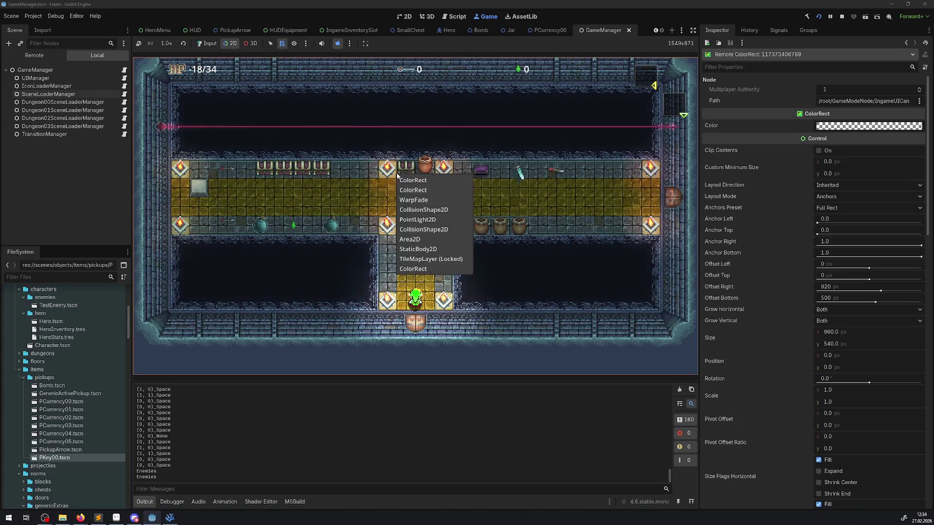
{"action": "left_click", "coordinate": [269, 43]}
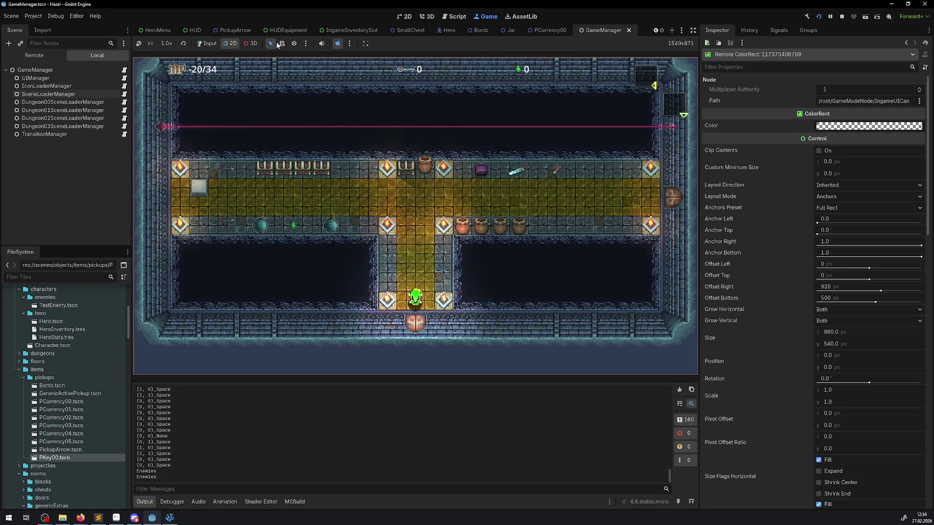
{"action": "left_click", "coordinate": [355, 127]}
{"action": "left_click", "coordinate": [436, 215]}
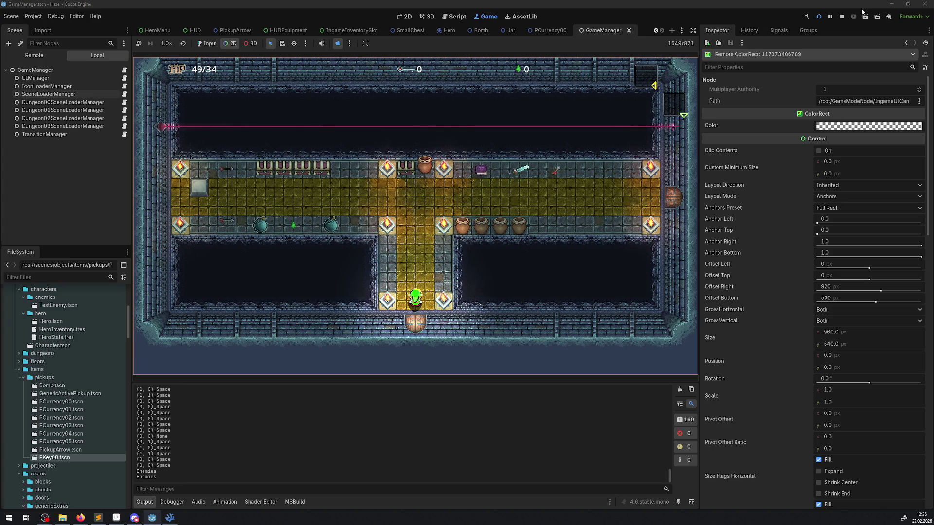
{"action": "key", "text": "F5"}
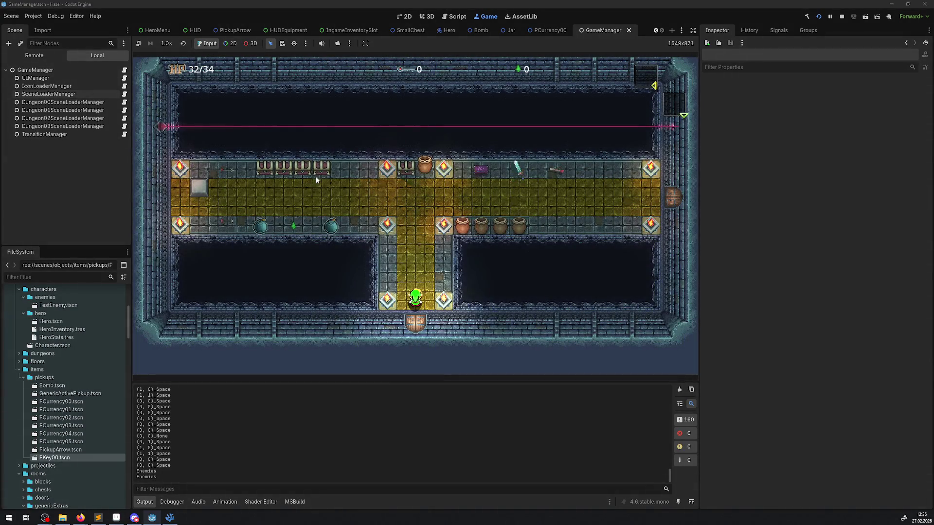
Step: Return input to the game in 2D mode, walk up the central corridor and throw a jar
{"action": "left_click", "coordinate": [229, 46]}
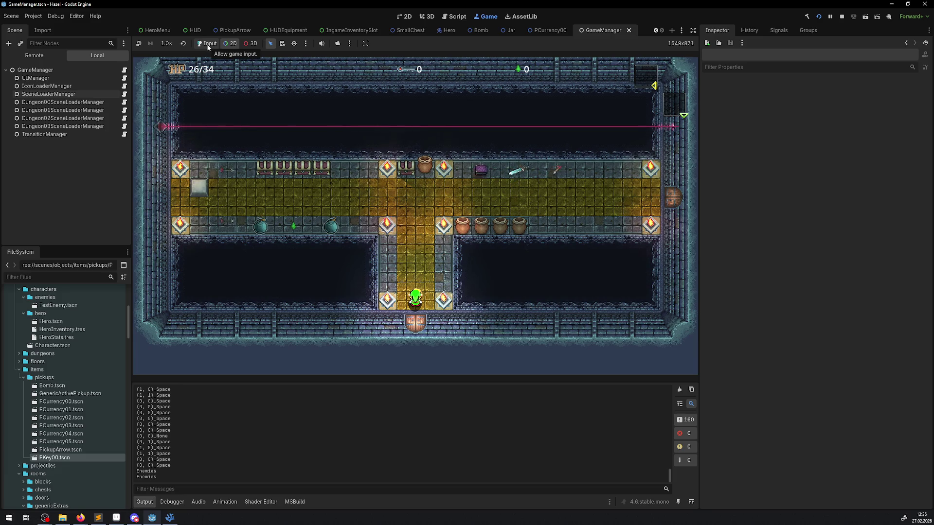
{"action": "left_click", "coordinate": [206, 45]}
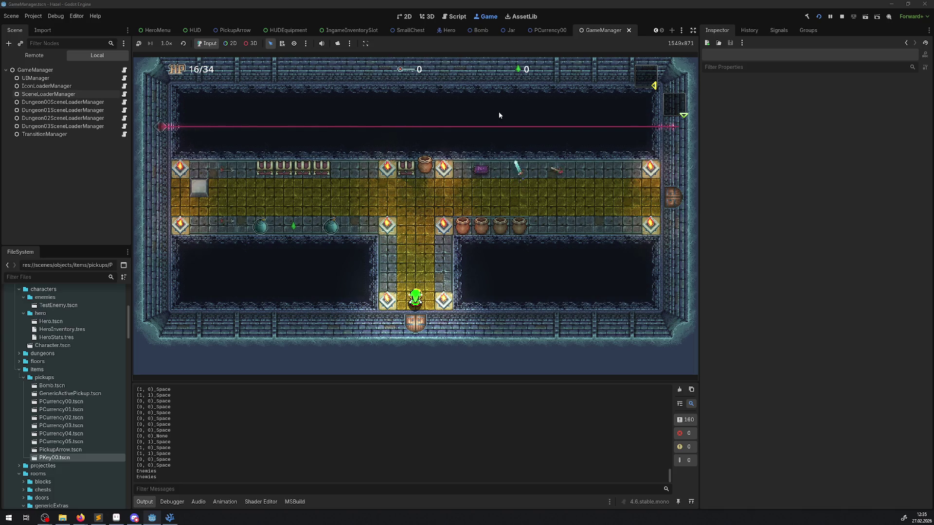
{"action": "key", "text": "Up"}
{"action": "key", "text": "Left"}
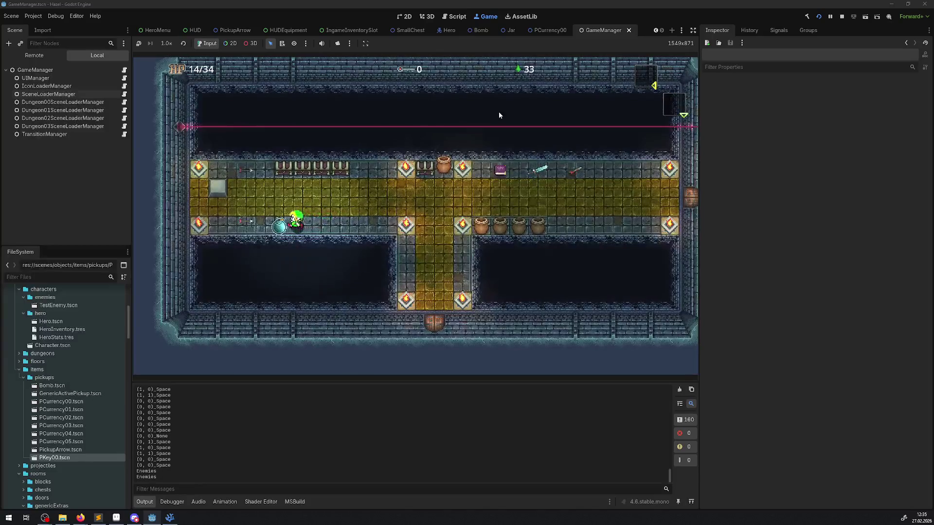
{"action": "key", "text": "Right"}
{"action": "key", "text": "Up"}
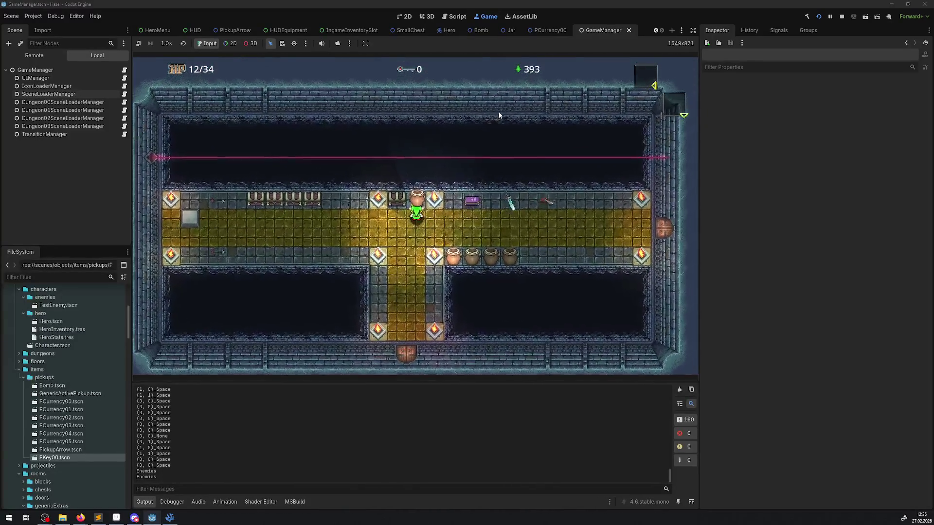
{"action": "key", "text": "space"}
{"action": "key", "text": "Left"}
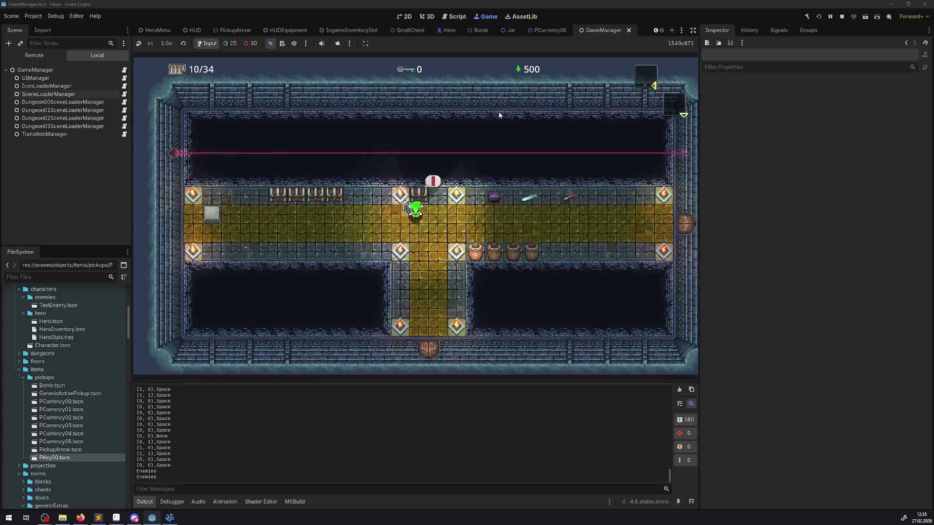
Step: Lift and throw a jar from the lower row, then stop the game
{"action": "key", "text": "Right"}
{"action": "key", "text": "Left"}
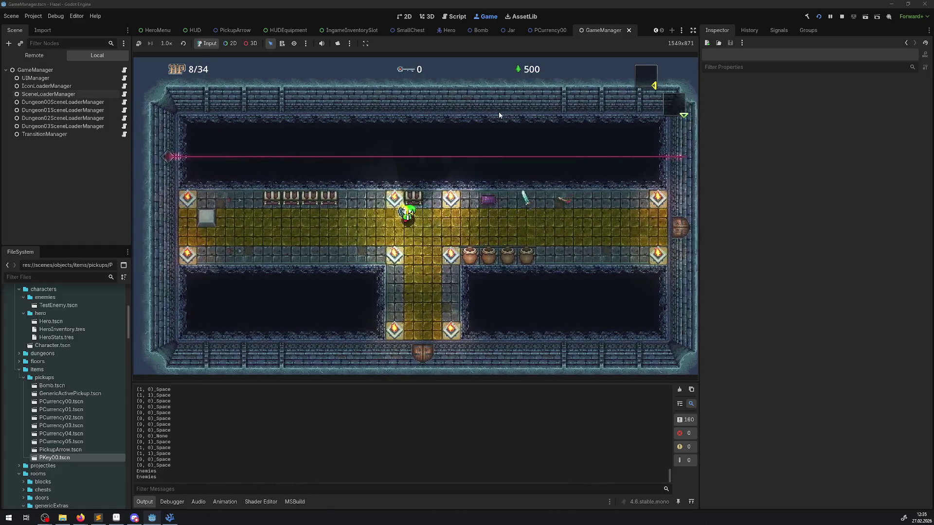
{"action": "key", "text": "Right"}
{"action": "key", "text": "space"}
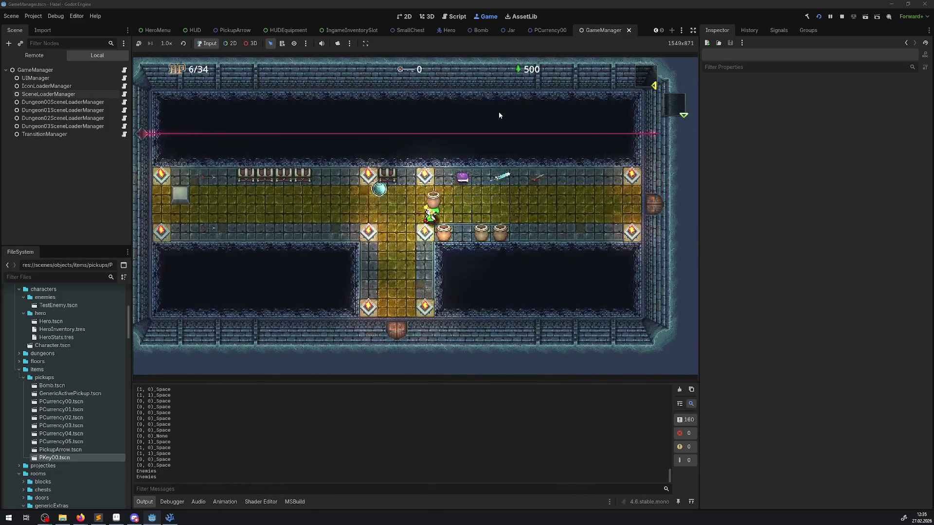
{"action": "key", "text": "Left"}
{"action": "key", "text": "space"}
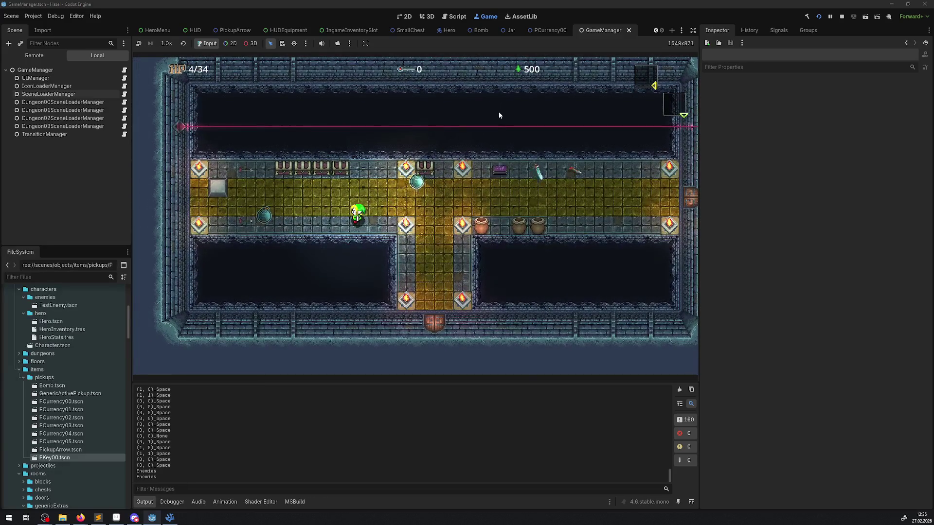
{"action": "left_click", "coordinate": [843, 16]}
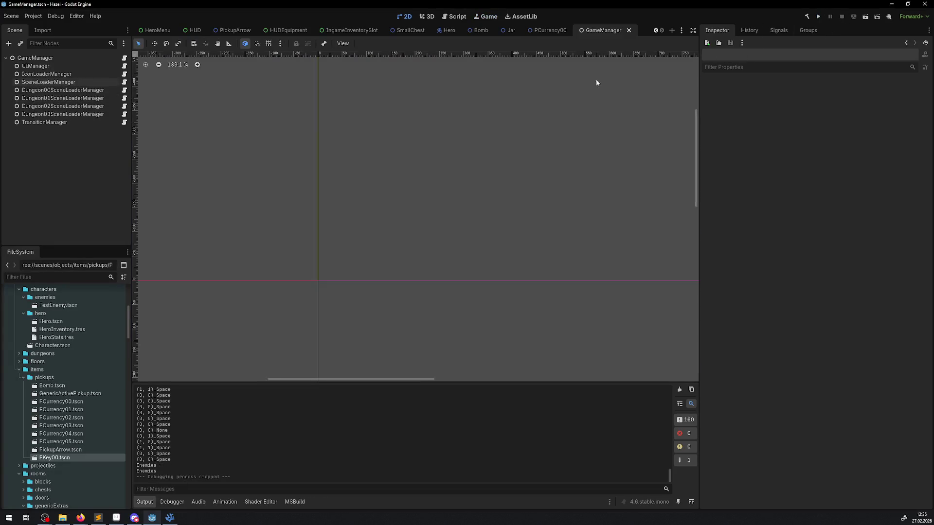
Step: Rebuild the C# project, relaunch the game, and walk the hero into the upper corridor
{"action": "left_click", "coordinate": [808, 17]}
{"action": "left_click", "coordinate": [820, 16]}
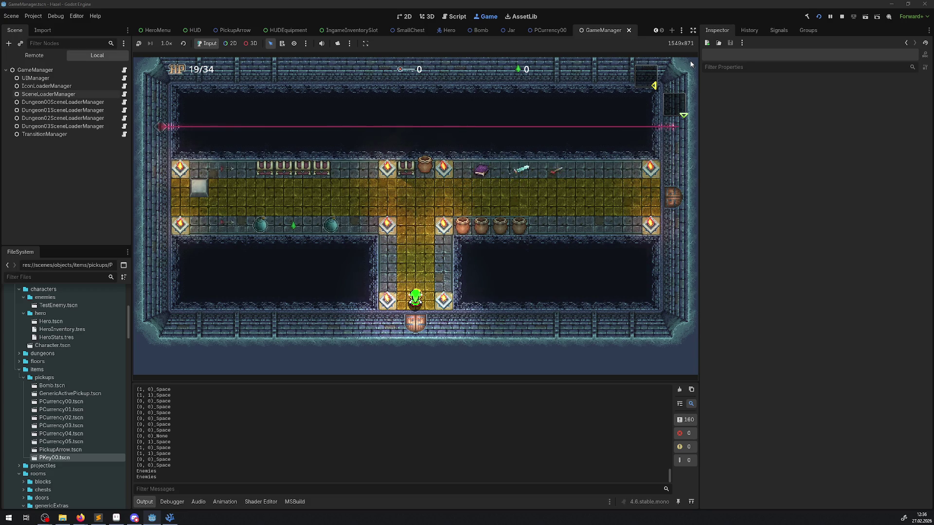
{"action": "key", "text": "Up"}
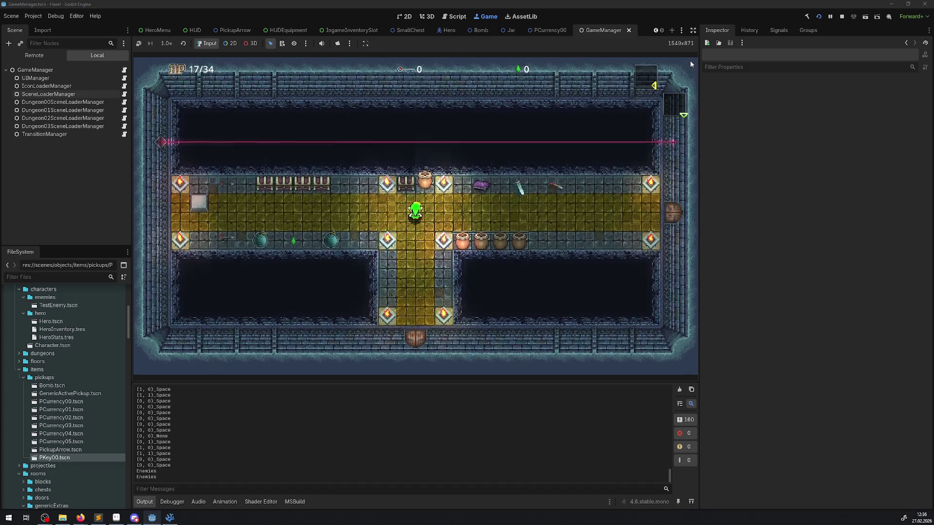
{"action": "key", "text": "Left"}
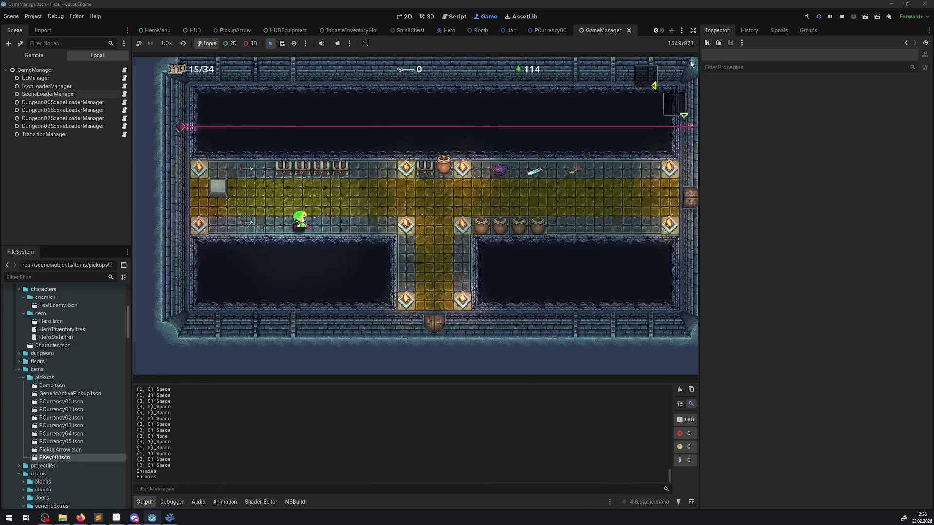
Step: Collect the rupee, lift the nearby jar and smash it to reveal a bomb
{"action": "key", "text": "Right"}
{"action": "key", "text": "Up"}
{"action": "key", "text": "Right"}
{"action": "key", "text": "space"}
{"action": "key", "text": "Left"}
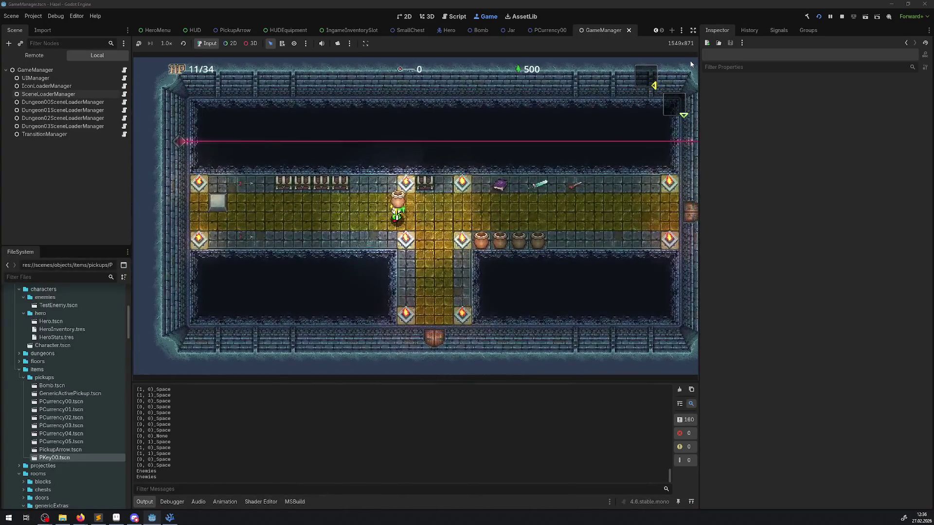
{"action": "key", "text": "space"}
{"action": "key", "text": "space"}
{"action": "key", "text": "space"}
{"action": "key", "text": "Left"}
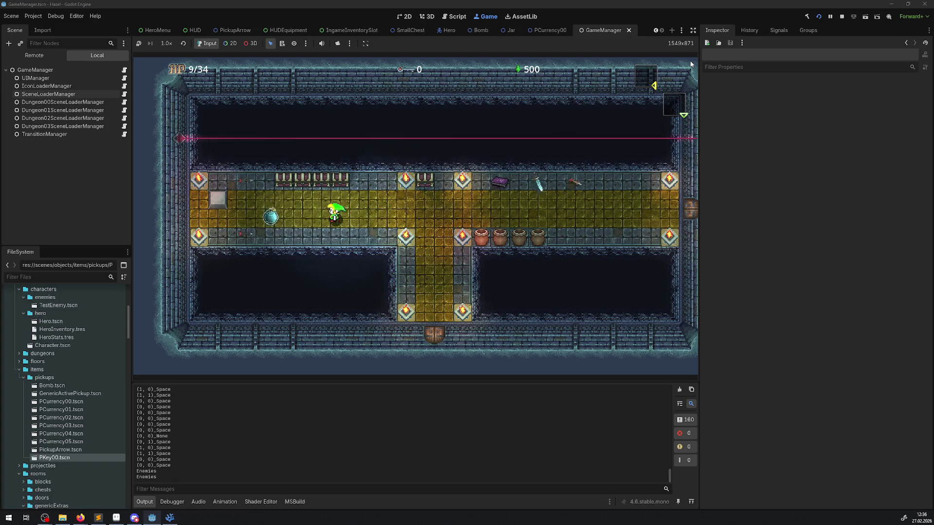
Step: Enable 2D picking and browse the live Remote tree's ChestSprite and ColorRect nodes
{"action": "left_click", "coordinate": [230, 44]}
{"action": "left_click", "coordinate": [260, 216]}
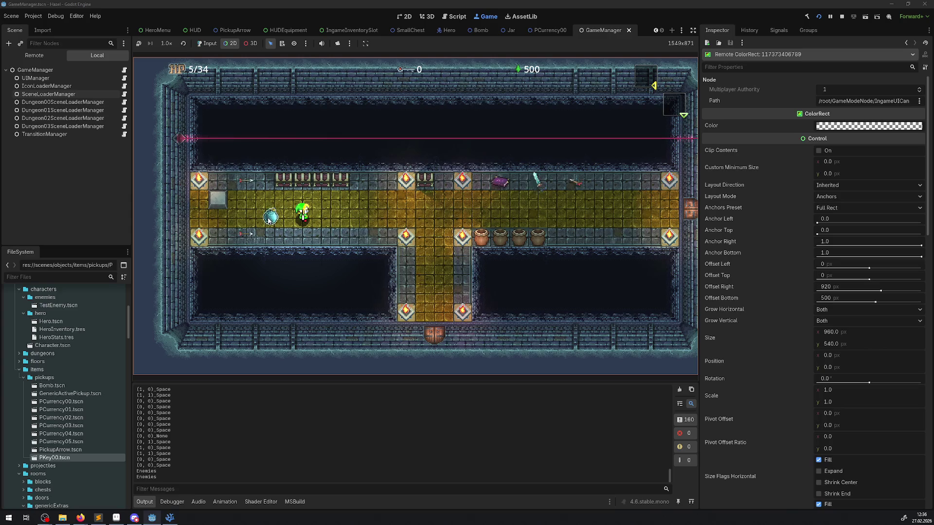
{"action": "left_click", "coordinate": [43, 54]}
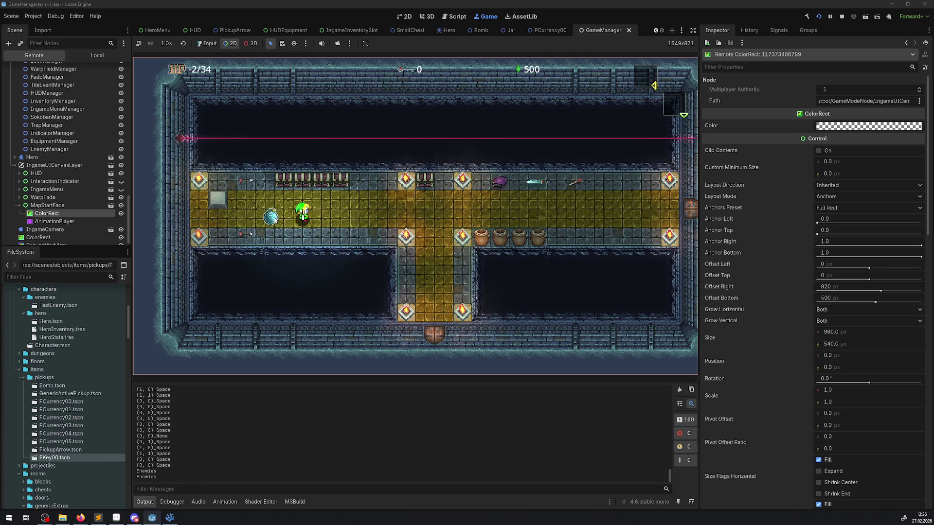
{"action": "left_click", "coordinate": [62, 70]}
{"action": "left_click", "coordinate": [279, 133]}
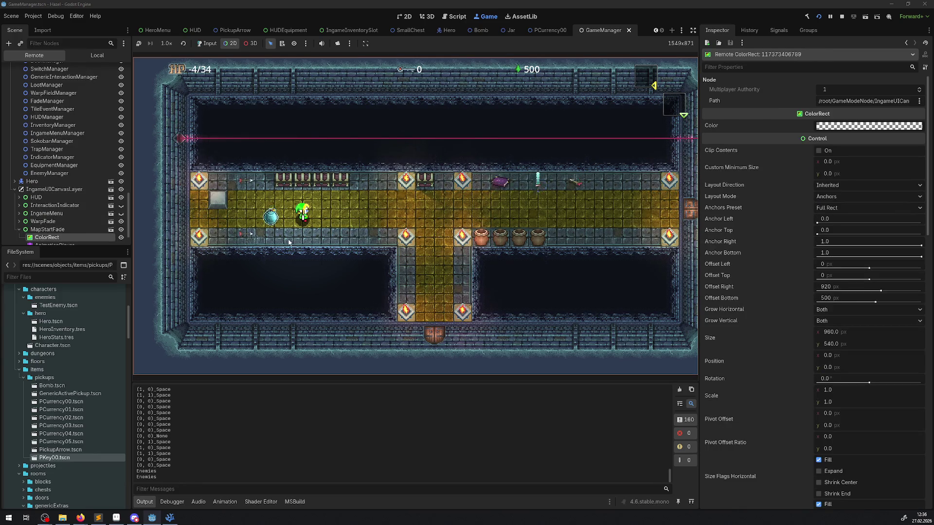
Step: List nodes under the dropped bomb, inspect BombNormal showing Item Stack 98, then stop the game
{"action": "left_click", "coordinate": [282, 43]}
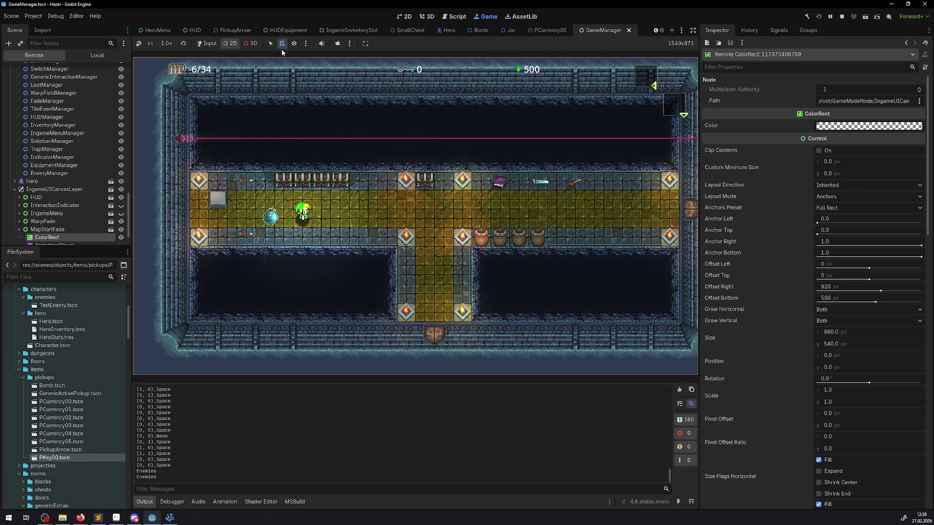
{"action": "left_click", "coordinate": [268, 216]}
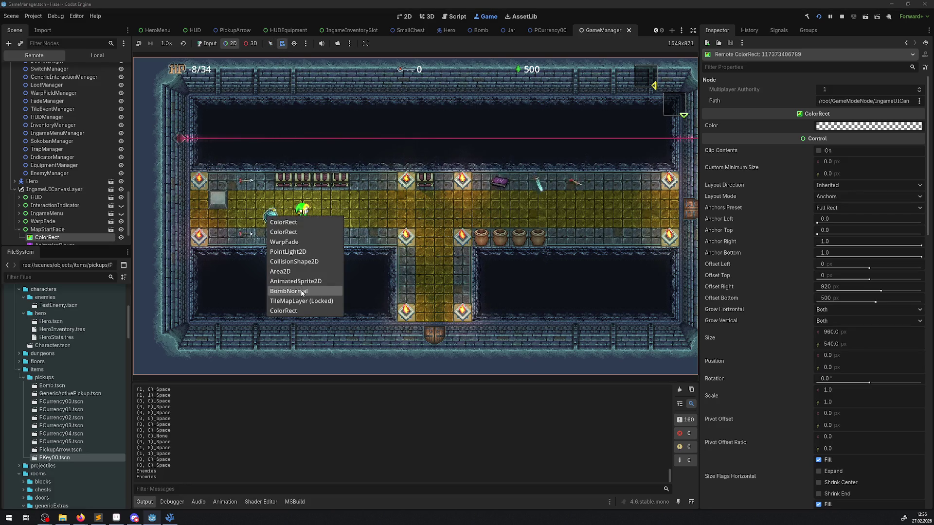
{"action": "left_click", "coordinate": [292, 291]}
{"action": "scroll", "coordinate": [56, 135], "scroll_direction": "up", "scroll_amount": 3}
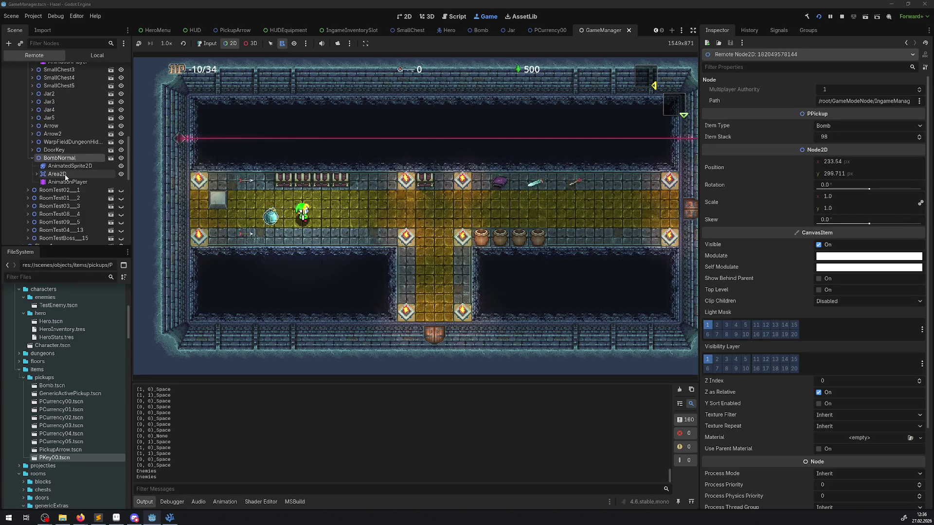
{"action": "left_click", "coordinate": [37, 174]}
{"action": "left_click", "coordinate": [73, 182]}
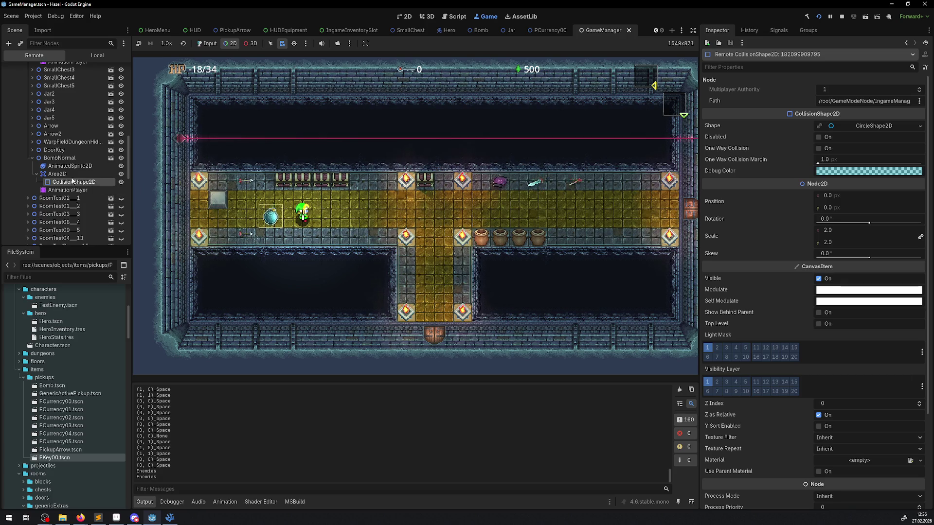
{"action": "left_click", "coordinate": [62, 159]}
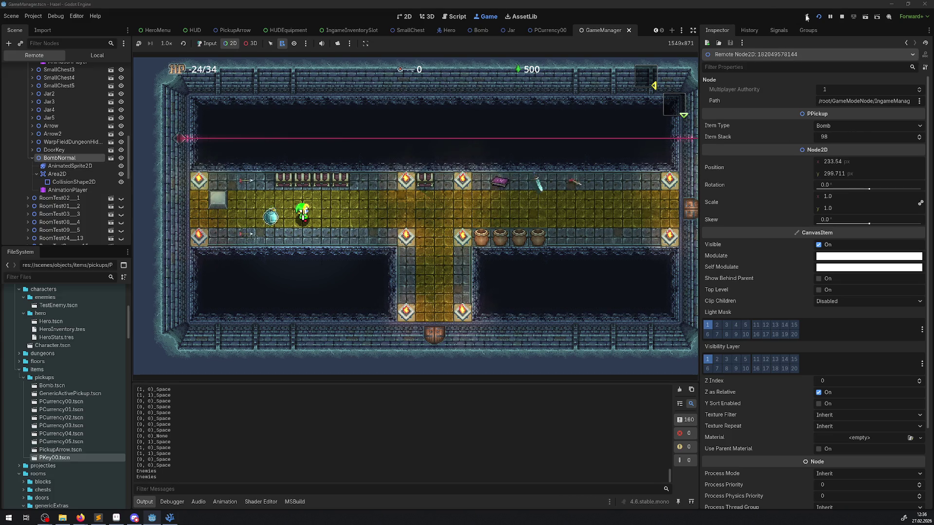
{"action": "left_click", "coordinate": [843, 19]}
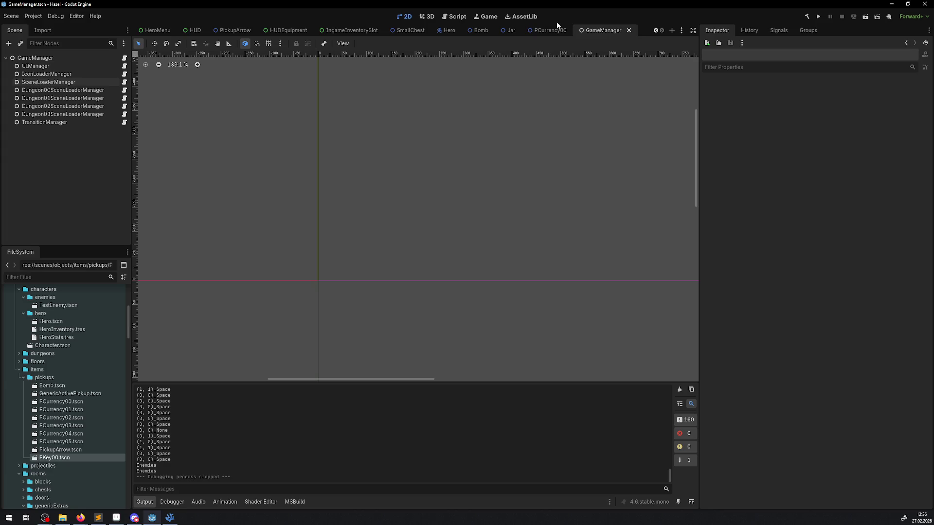
Step: Open the Bomb scene and inspect its IconBomb sprite and root Bomb node
{"action": "left_click", "coordinate": [471, 30]}
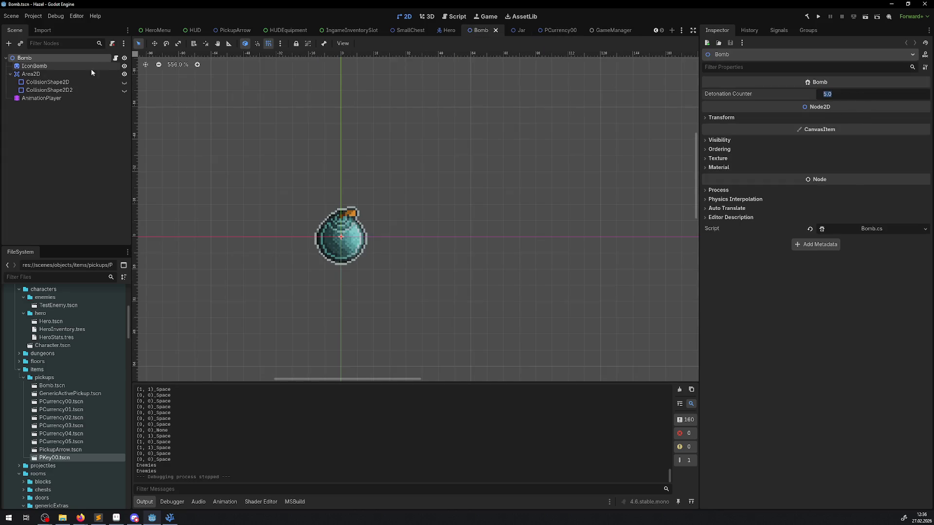
{"action": "left_click", "coordinate": [38, 66]}
{"action": "left_click", "coordinate": [24, 58]}
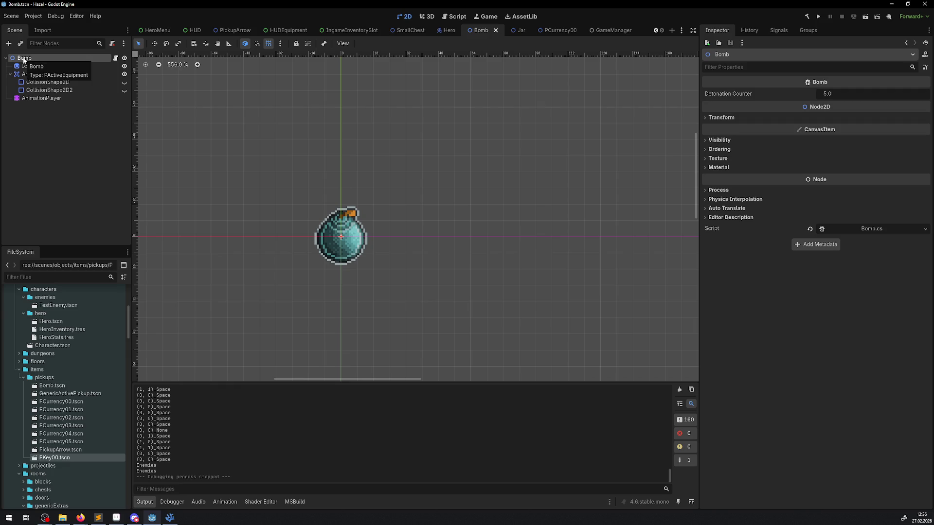
Step: Set Item Stack to 1 in pickups/Bomb.tscn, save it, and relaunch the project
{"action": "double_click", "coordinate": [53, 386]}
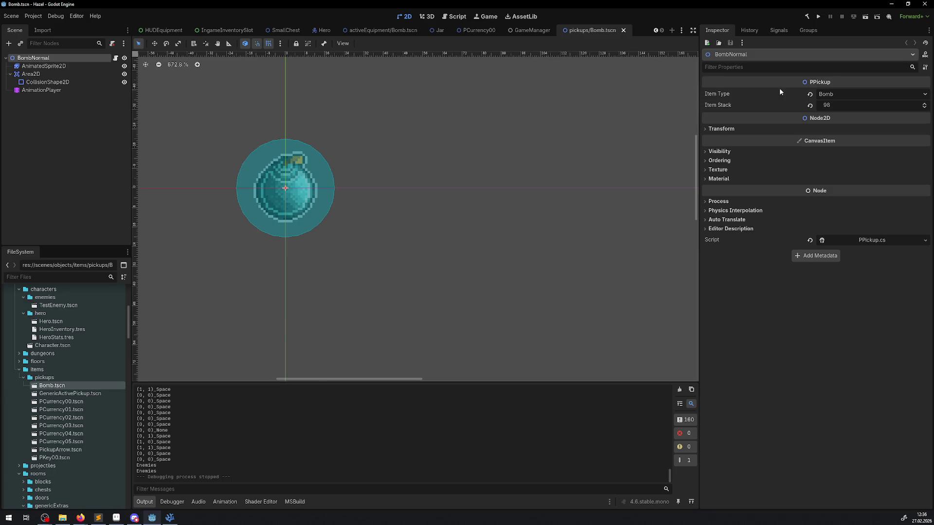
{"action": "left_click", "coordinate": [839, 104]}
{"action": "type", "text": "1"}
{"action": "key", "text": "ctrl+s"}
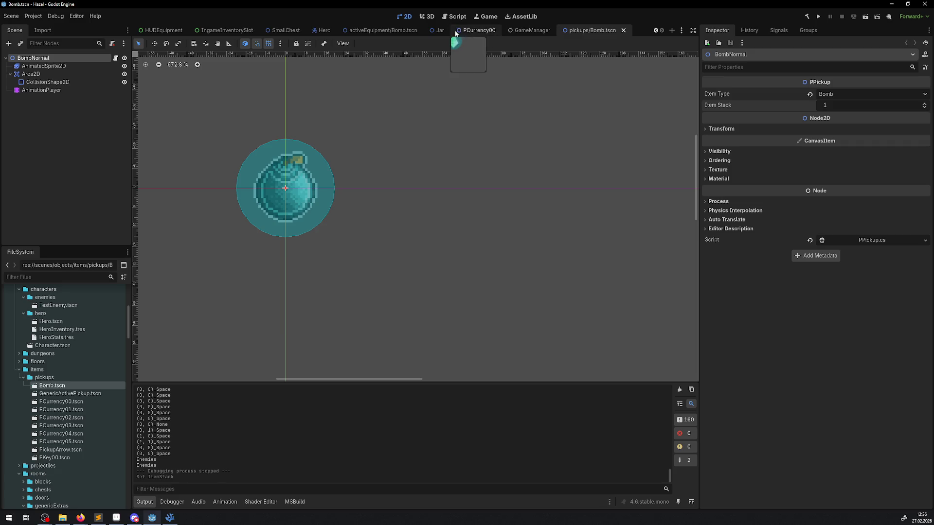
{"action": "left_click", "coordinate": [819, 16]}
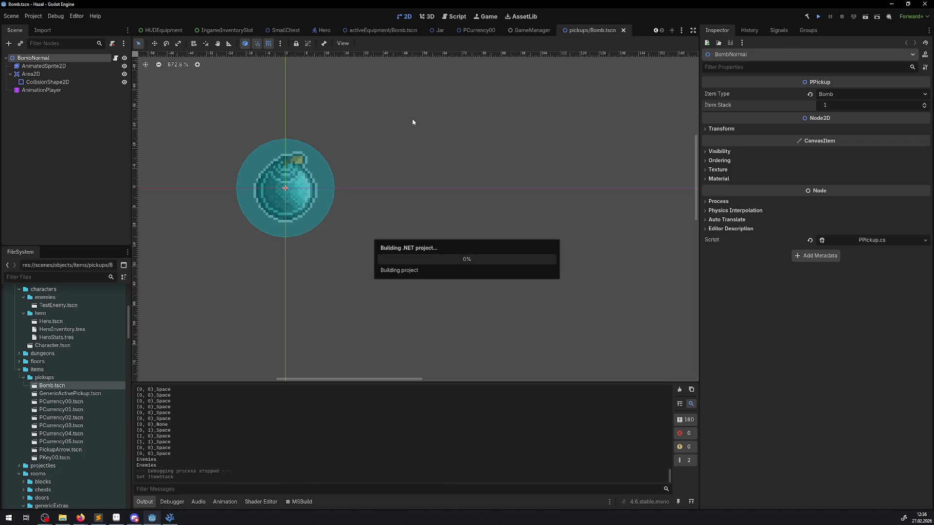
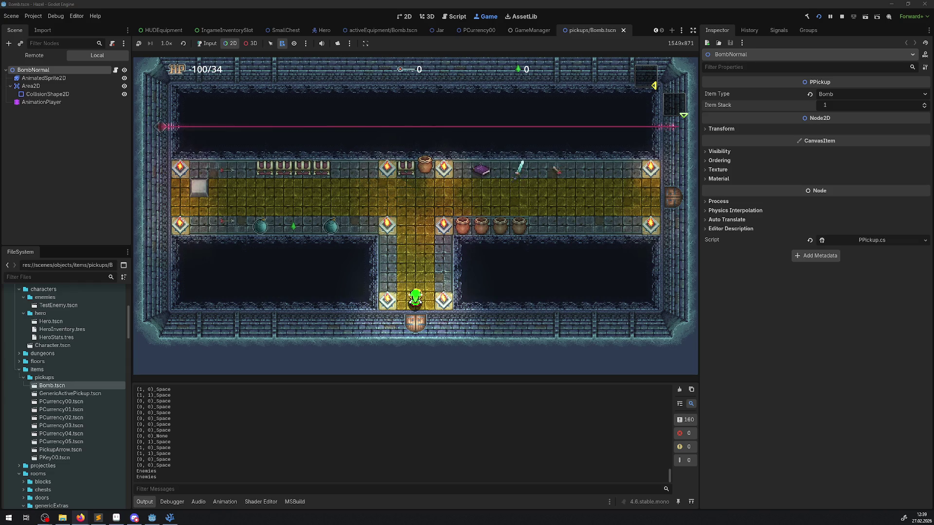
Step: Maximize Firefox and scroll down through the Mega Man Legends 2 image results
{"action": "double_click", "coordinate": [459, 173]}
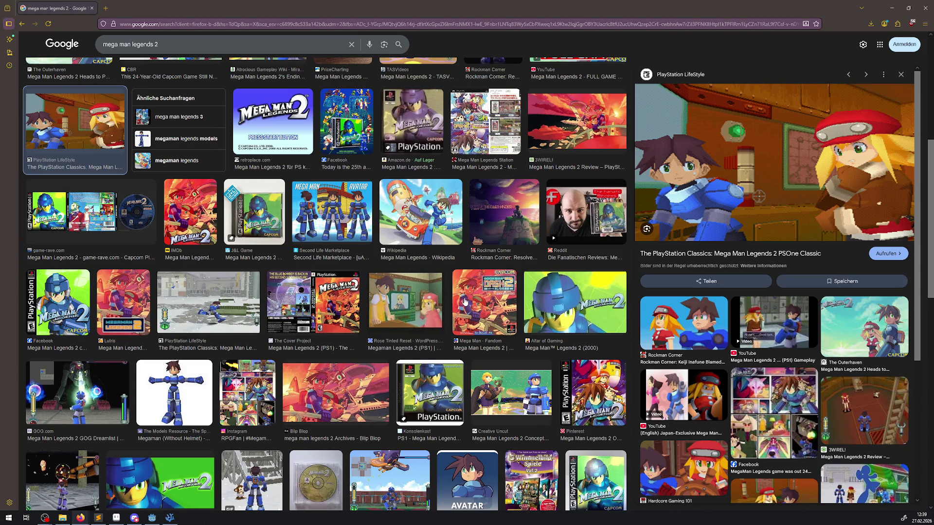
{"action": "scroll", "coordinate": [464, 302], "scroll_direction": "down", "scroll_amount": 2}
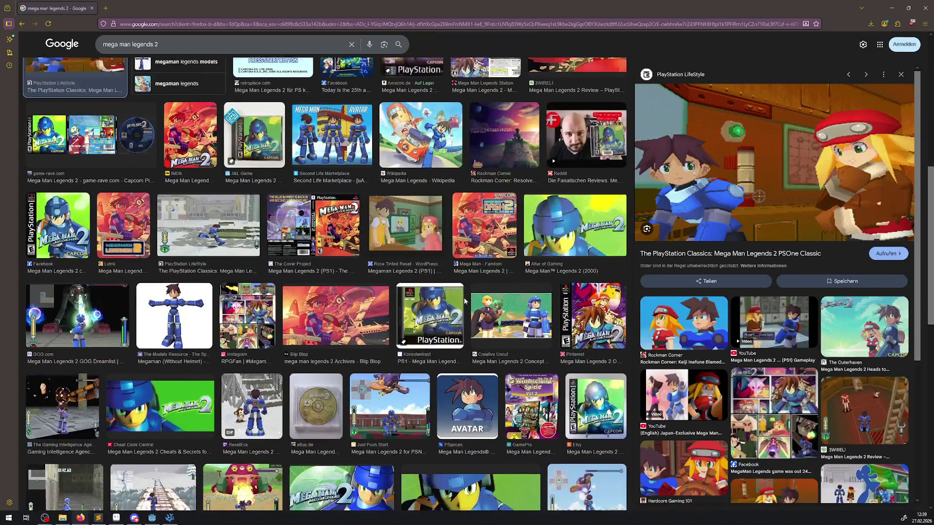
{"action": "scroll", "coordinate": [464, 301], "scroll_direction": "down", "scroll_amount": 1}
{"action": "scroll", "coordinate": [464, 301], "scroll_direction": "down", "scroll_amount": 1}
{"action": "scroll", "coordinate": [464, 301], "scroll_direction": "down", "scroll_amount": 1}
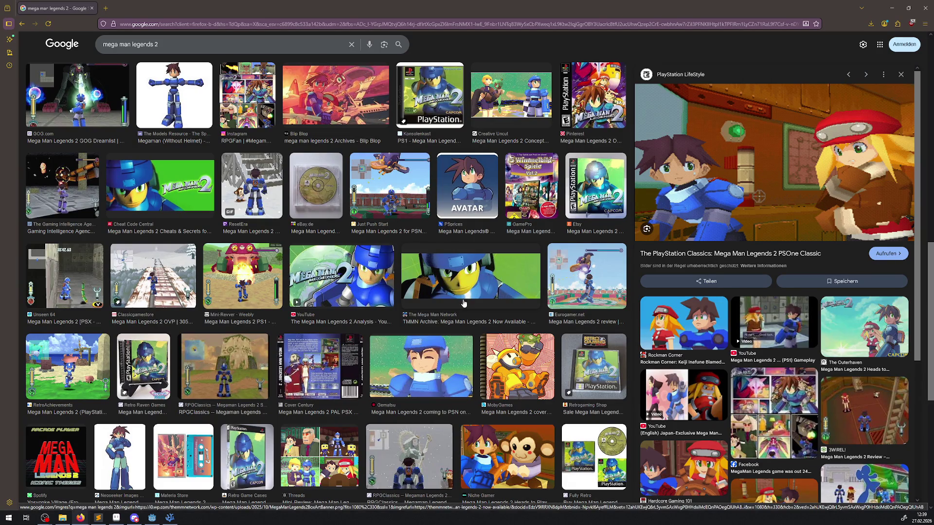
{"action": "scroll", "coordinate": [422, 299], "scroll_direction": "down", "scroll_amount": 1}
Step: Preview the Gematsu result image, then close Firefox to return to Godot
{"action": "left_click", "coordinate": [426, 321]}
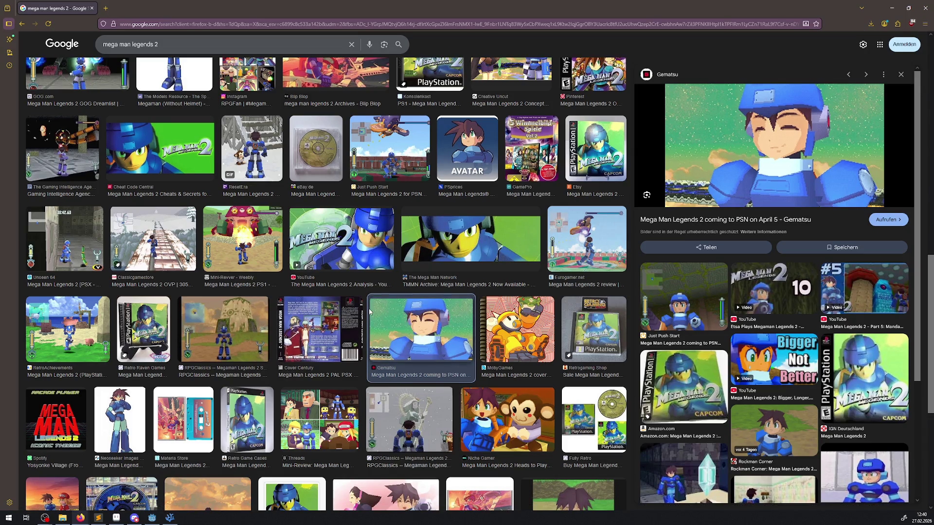
{"action": "scroll", "coordinate": [343, 341], "scroll_direction": "up", "scroll_amount": 1}
{"action": "scroll", "coordinate": [343, 341], "scroll_direction": "up", "scroll_amount": 3}
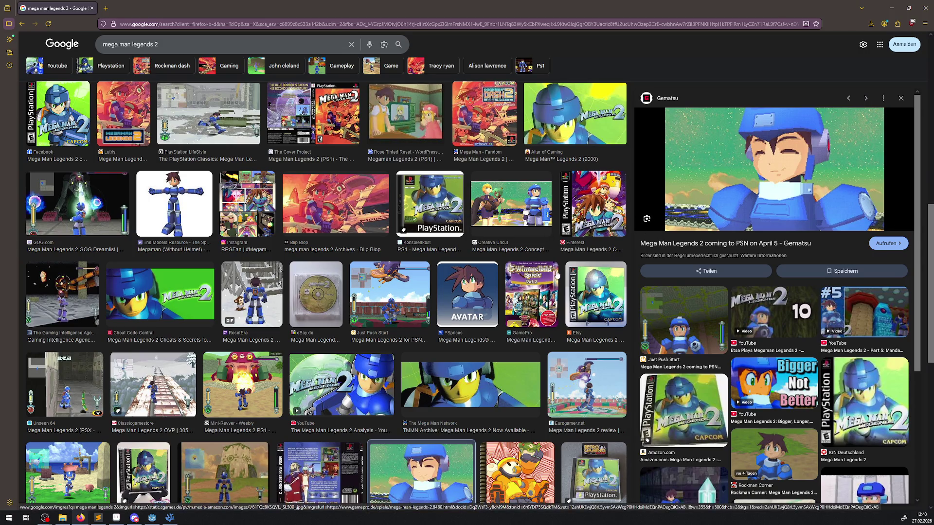
{"action": "scroll", "coordinate": [534, 310], "scroll_direction": "up", "scroll_amount": 10}
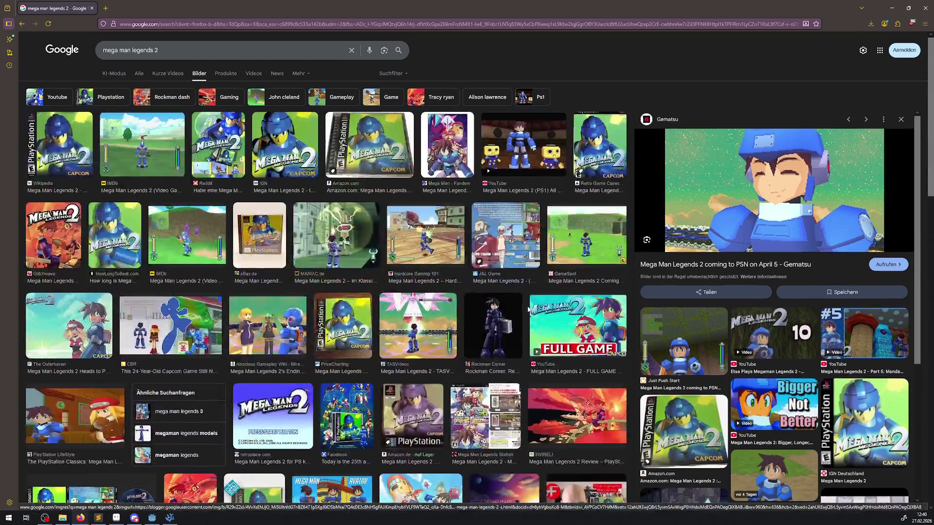
{"action": "left_click", "coordinate": [923, 10]}
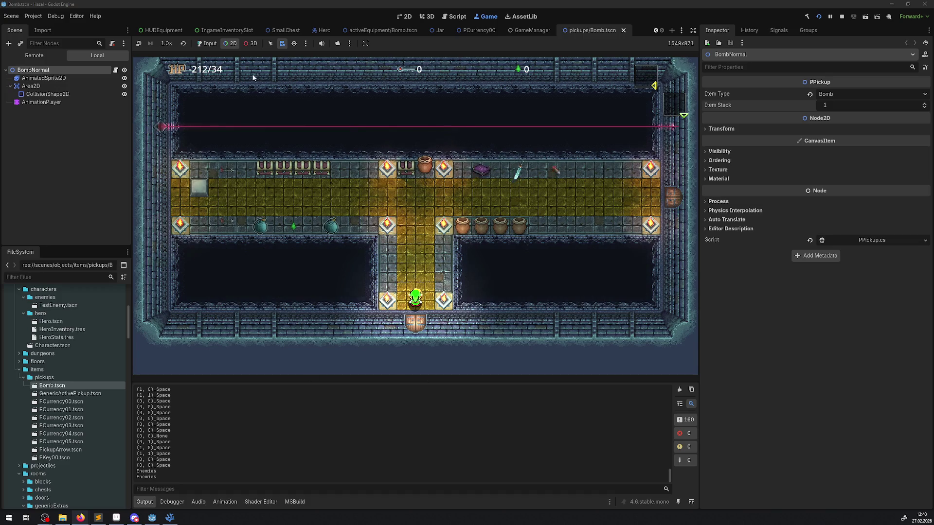
Step: Give the running game keyboard input and walk the hero into the hall, throwing a jar left
{"action": "left_click", "coordinate": [212, 46]}
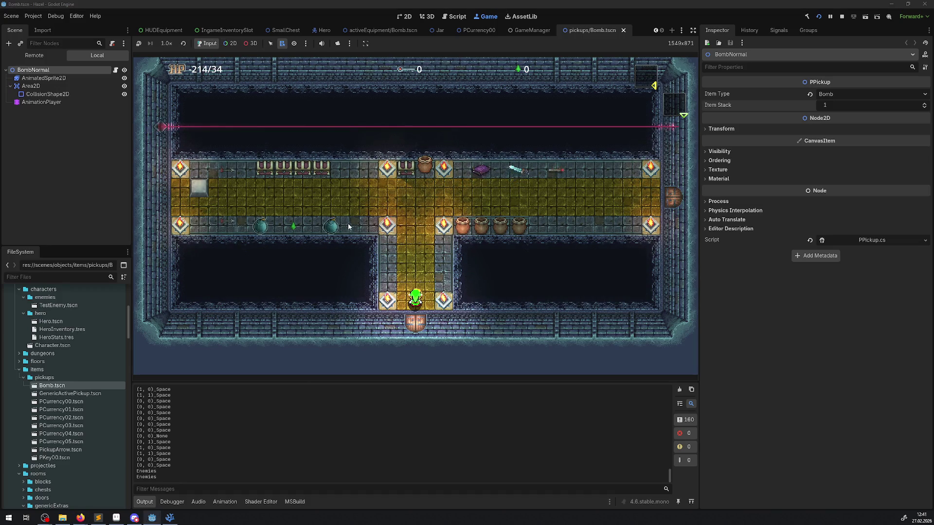
{"action": "key", "text": "Up"}
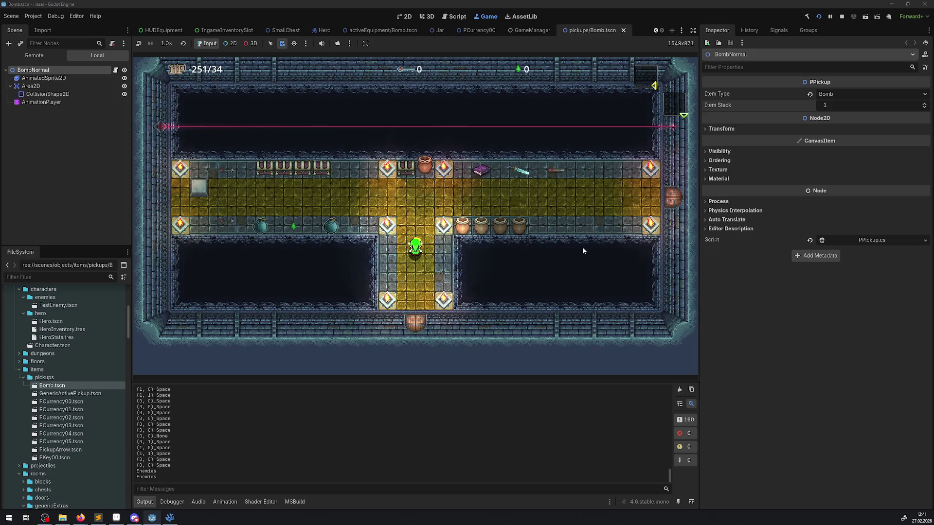
{"action": "key", "text": "Up"}
{"action": "key", "text": "space"}
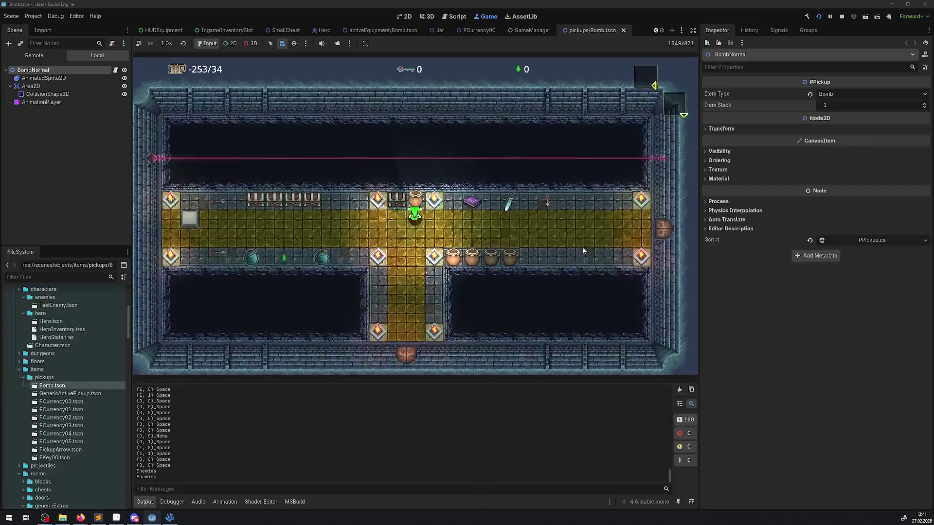
{"action": "key", "text": "Left"}
{"action": "key", "text": "space"}
Step: Walk the hero right along the hall, throw a lower-row jar, then stop the game
{"action": "key", "text": "Left"}
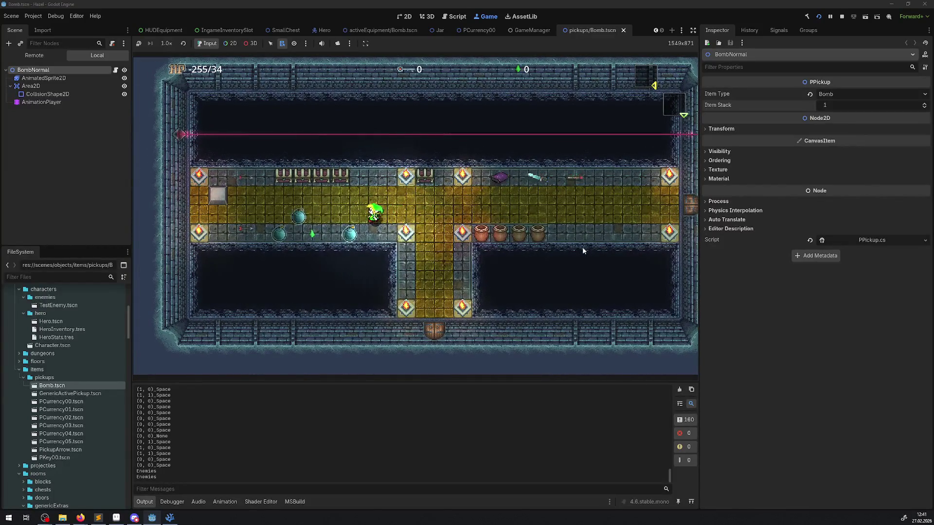
{"action": "key", "text": "Right"}
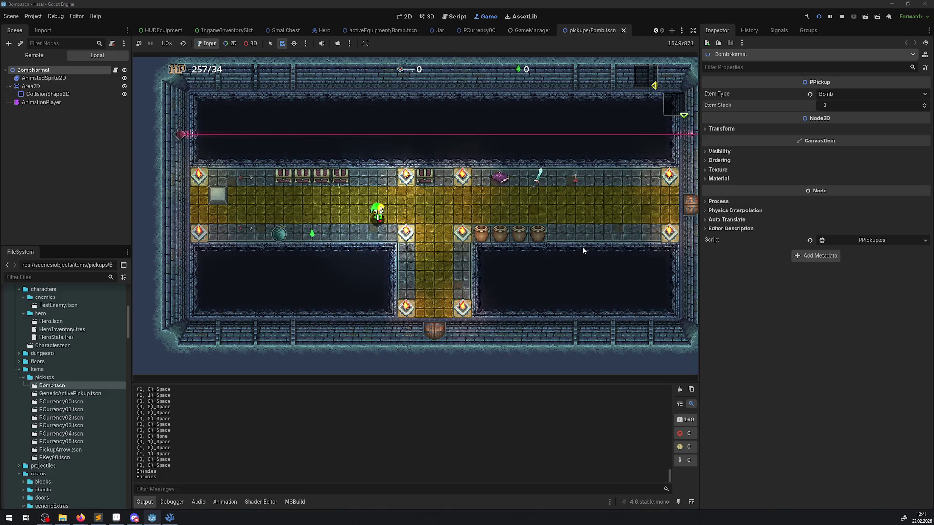
{"action": "key", "text": "Right"}
{"action": "key", "text": "Right"}
{"action": "key", "text": "space"}
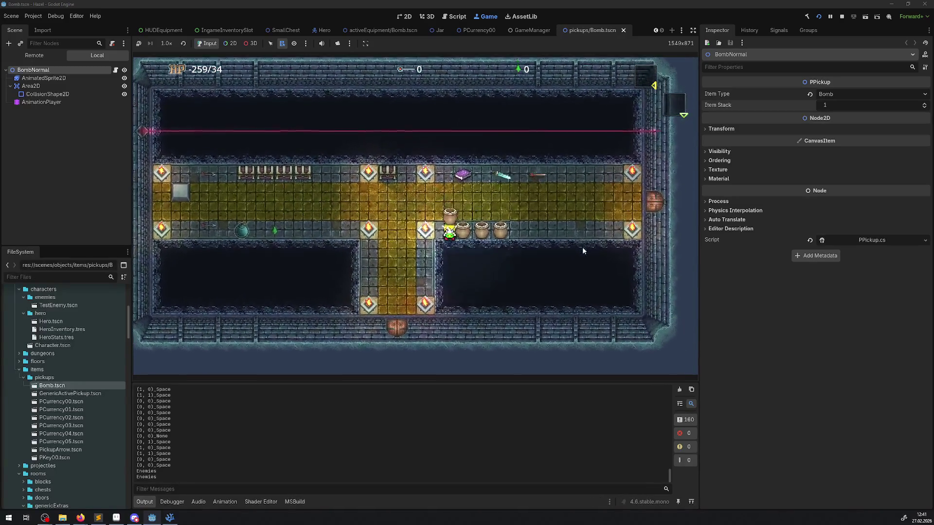
{"action": "key", "text": "Left"}
{"action": "key", "text": "space"}
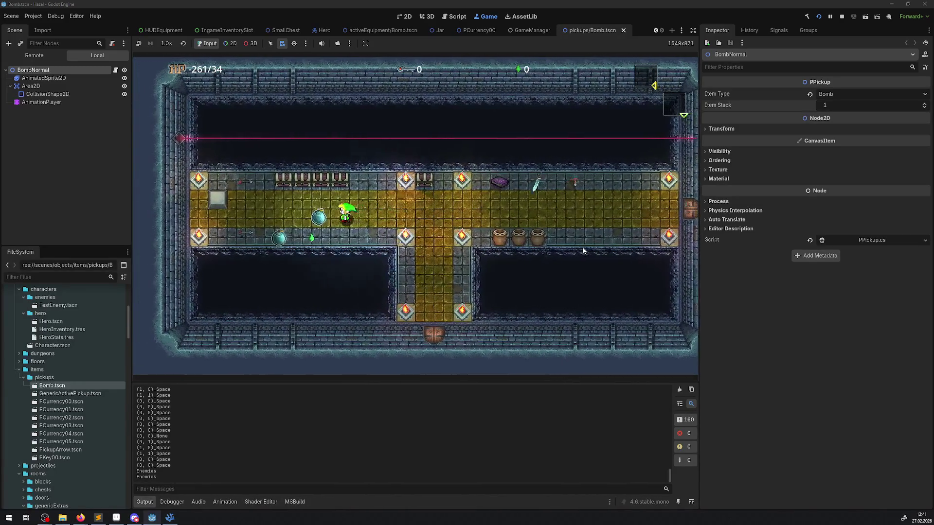
{"action": "key", "text": "Right"}
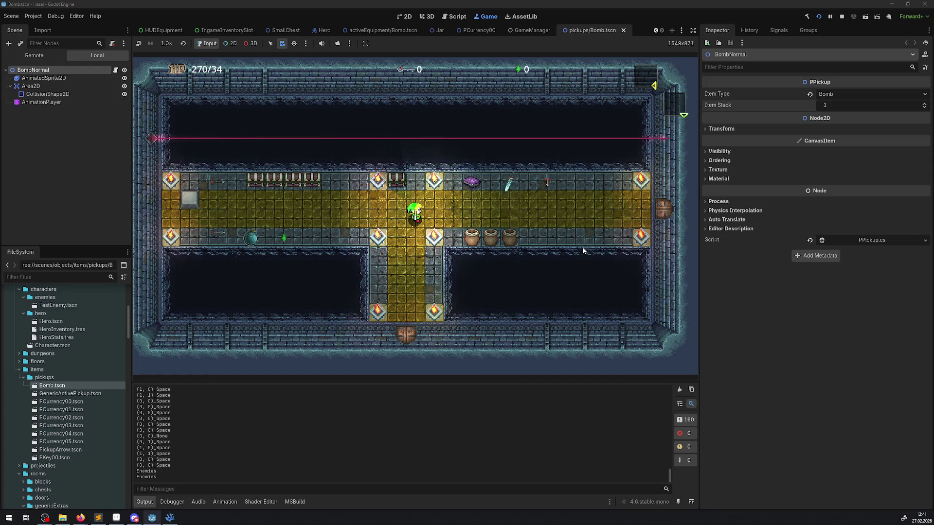
{"action": "left_click", "coordinate": [843, 17]}
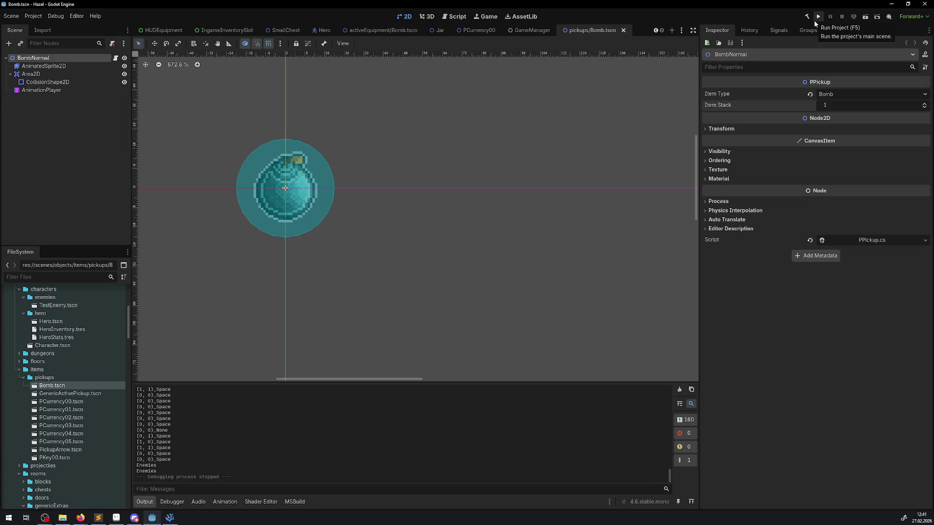
Step: Rerun the project and walk the hero up the central corridor, lifting a jar
{"action": "left_click", "coordinate": [818, 22]}
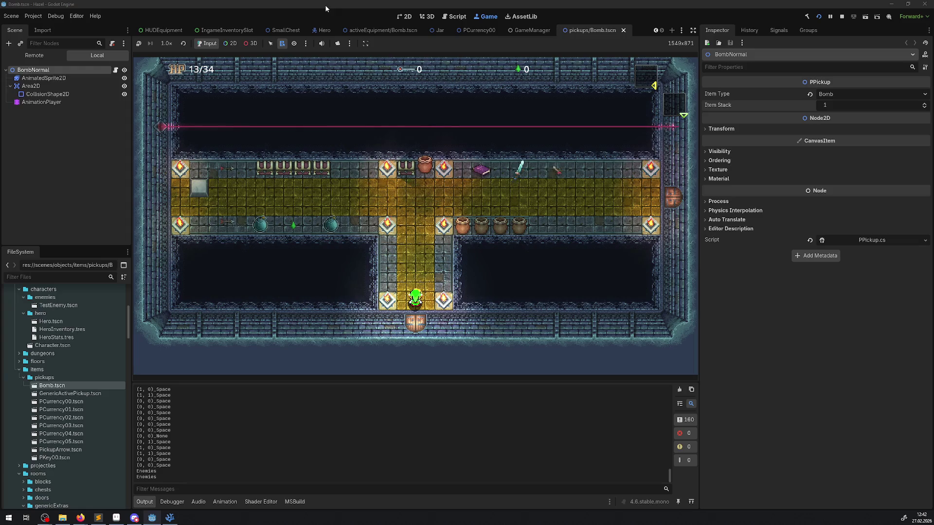
{"action": "key", "text": "Up"}
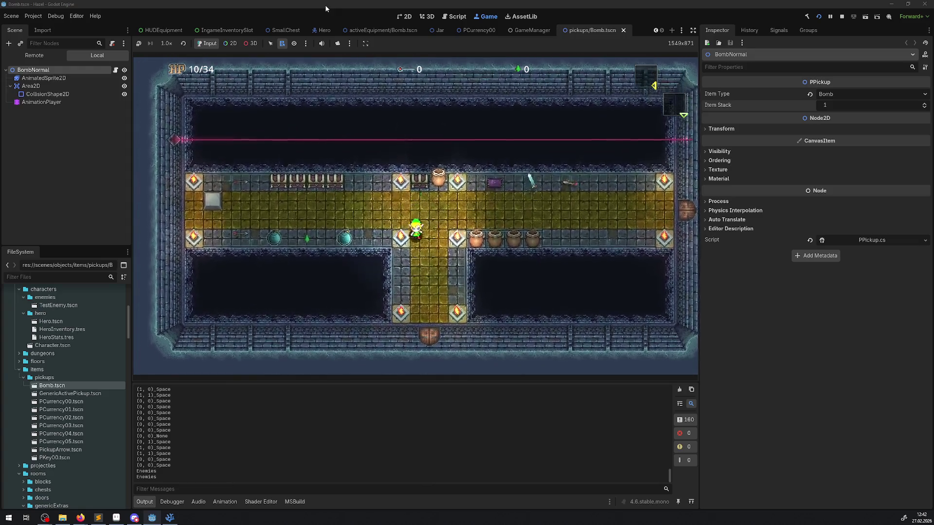
{"action": "key", "text": "Up"}
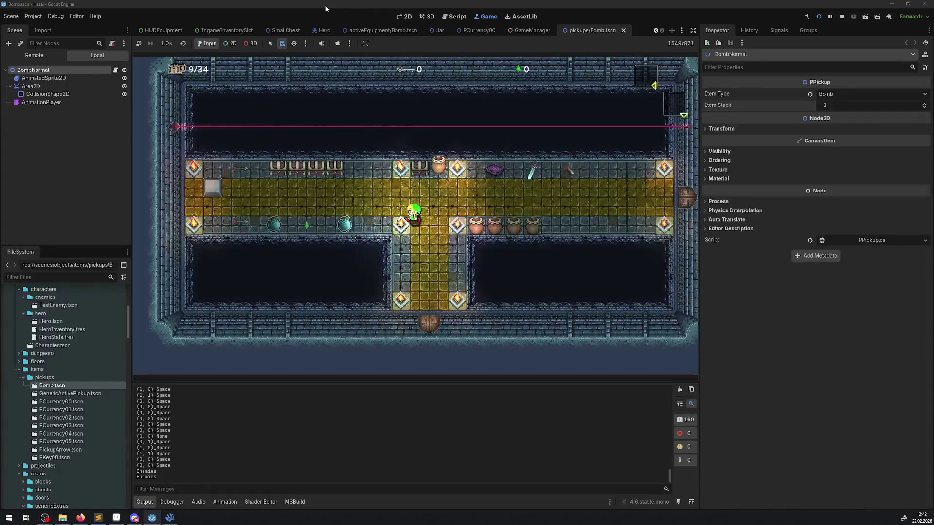
{"action": "key", "text": "space"}
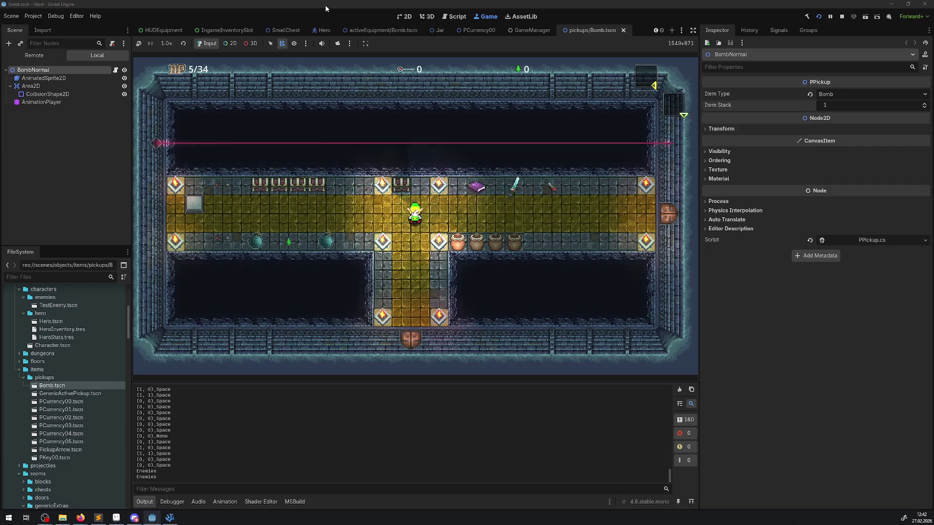
{"action": "key", "text": "Right"}
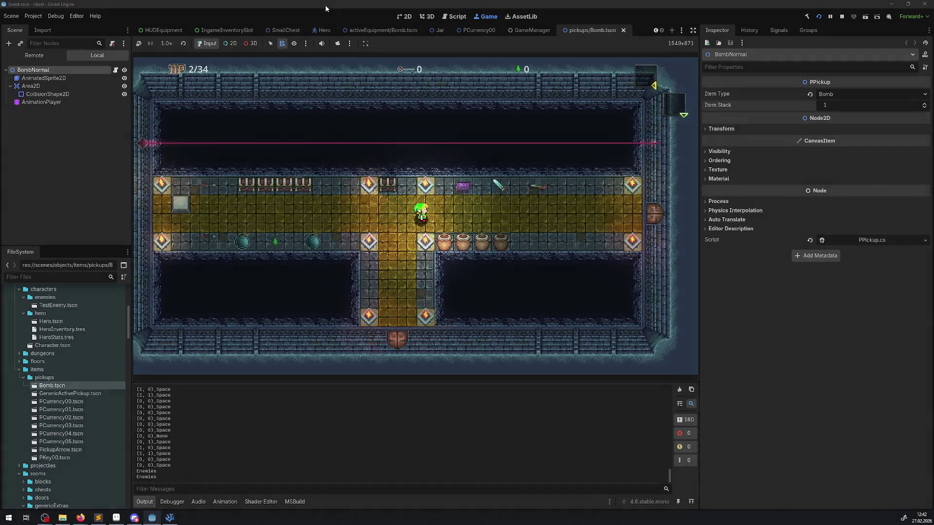
Step: Check the inventory, then take out and drop the bomb in the lower corridor
{"action": "key", "text": "i"}
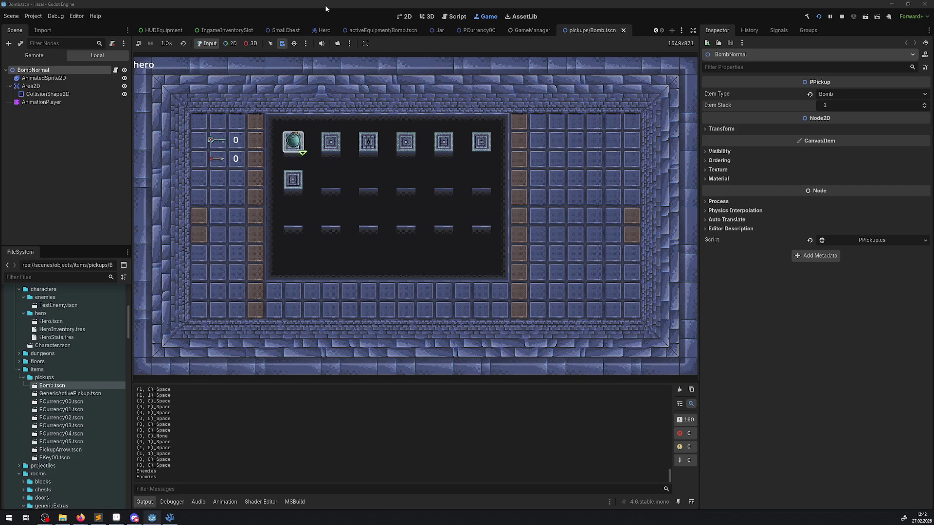
{"action": "key", "text": "i"}
{"action": "key", "text": "Down"}
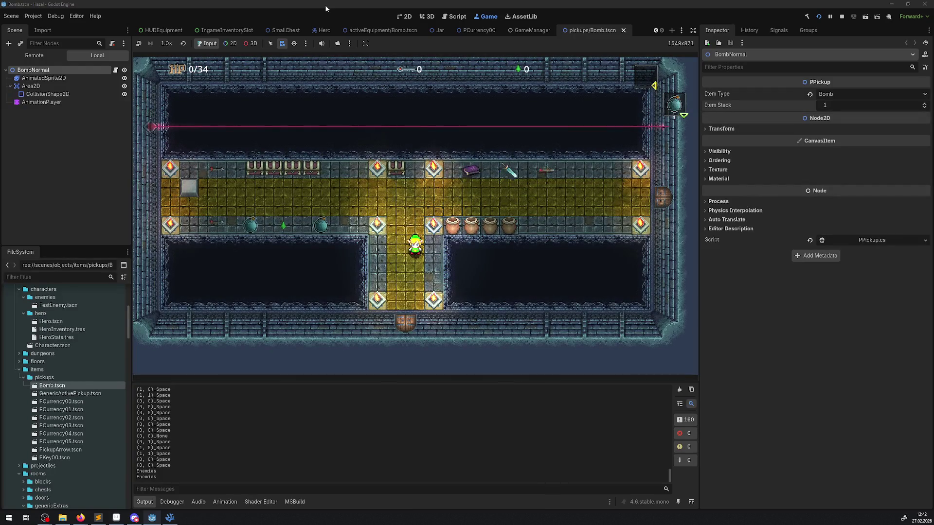
{"action": "key", "text": "space"}
{"action": "key", "text": "Down"}
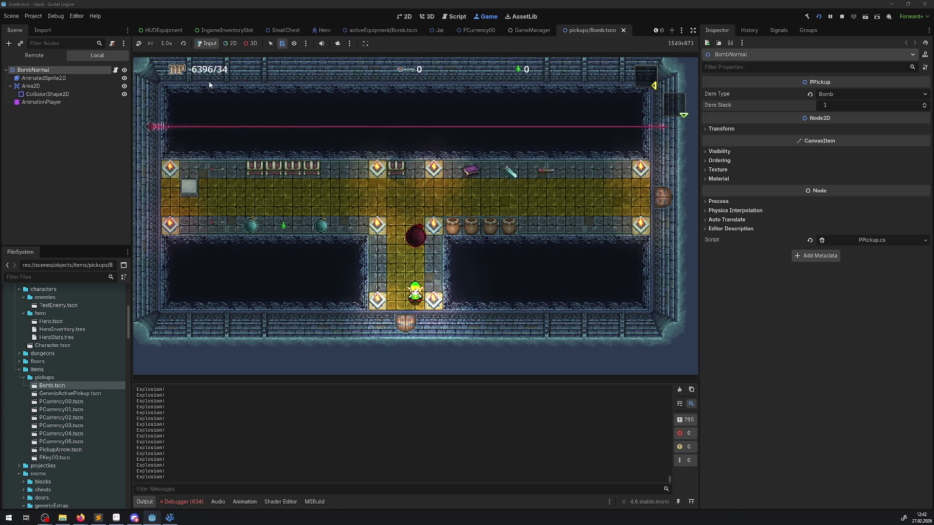
Step: Stop the game, clear the Output log and Debugger errors, and switch to PickupManager.cs in VS Code
{"action": "left_click", "coordinate": [841, 17]}
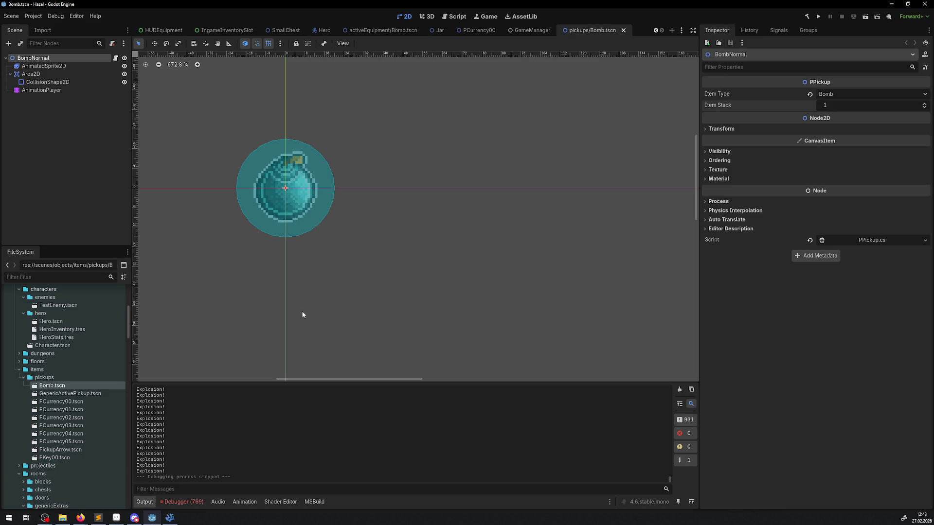
{"action": "left_click", "coordinate": [680, 390]}
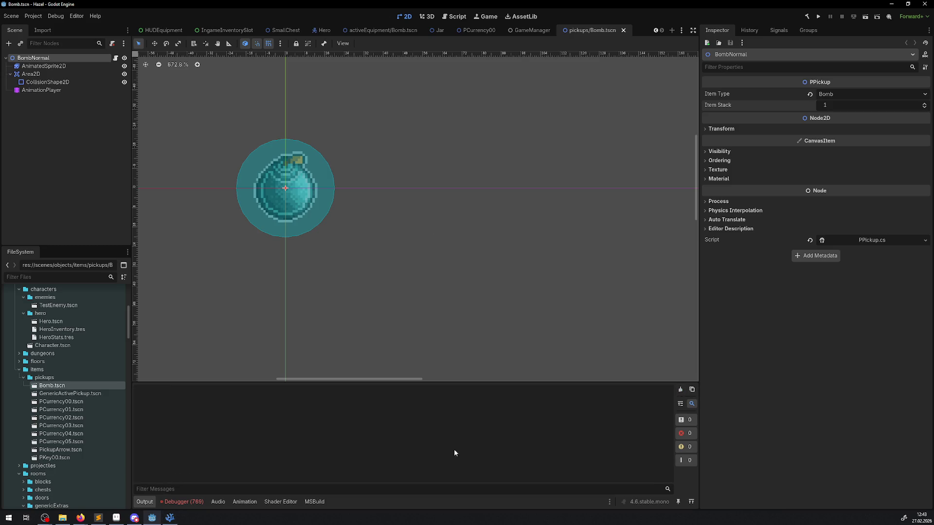
{"action": "left_click", "coordinate": [197, 502]}
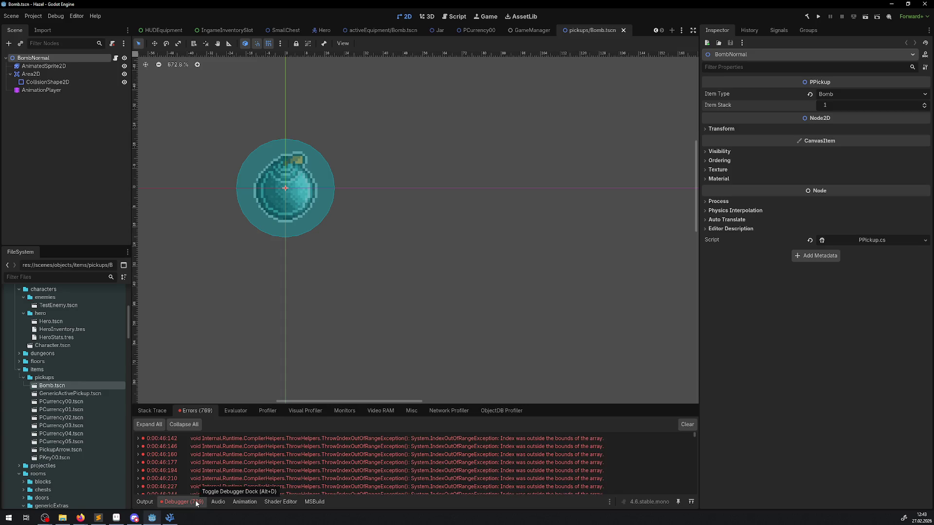
{"action": "left_click", "coordinate": [686, 425]}
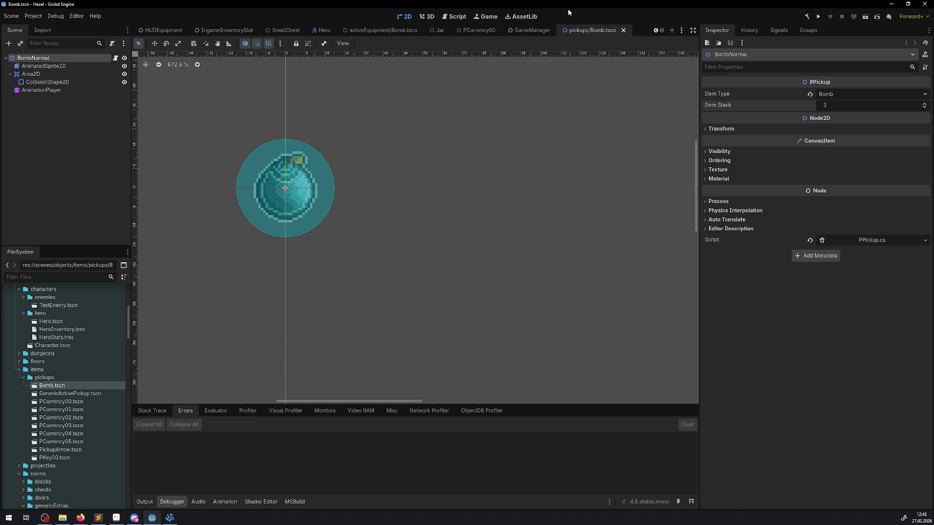
{"action": "left_click", "coordinate": [169, 518]}
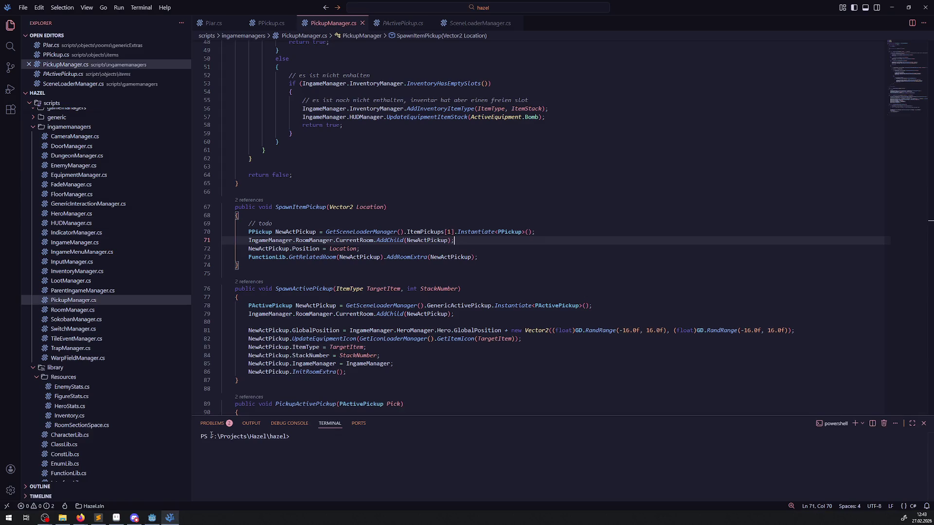